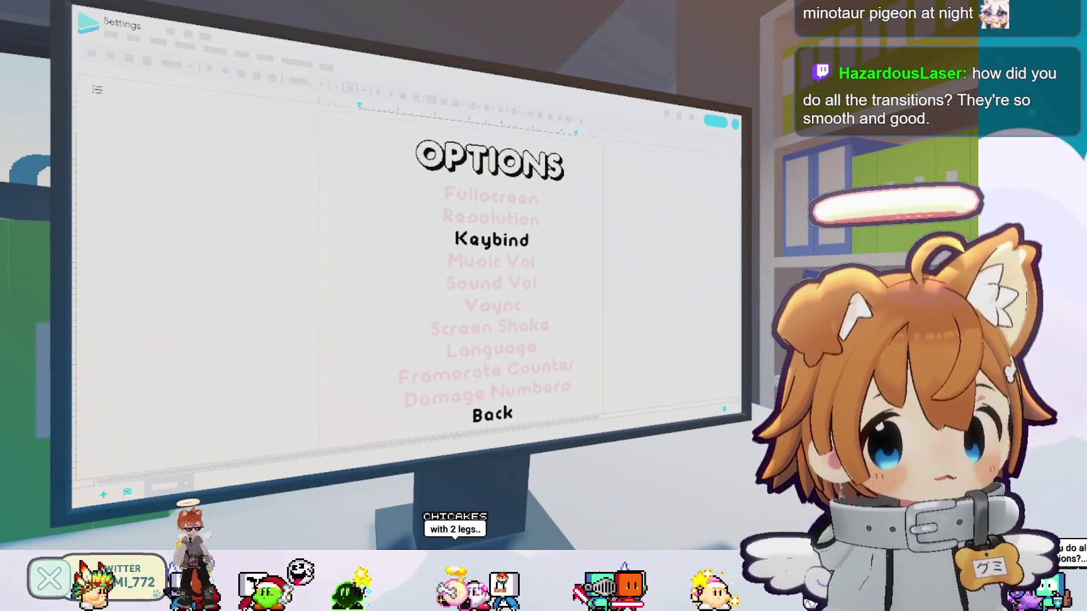
Leave Options and start the game from the main menu to reach the notebook stage page.
key(Escape)
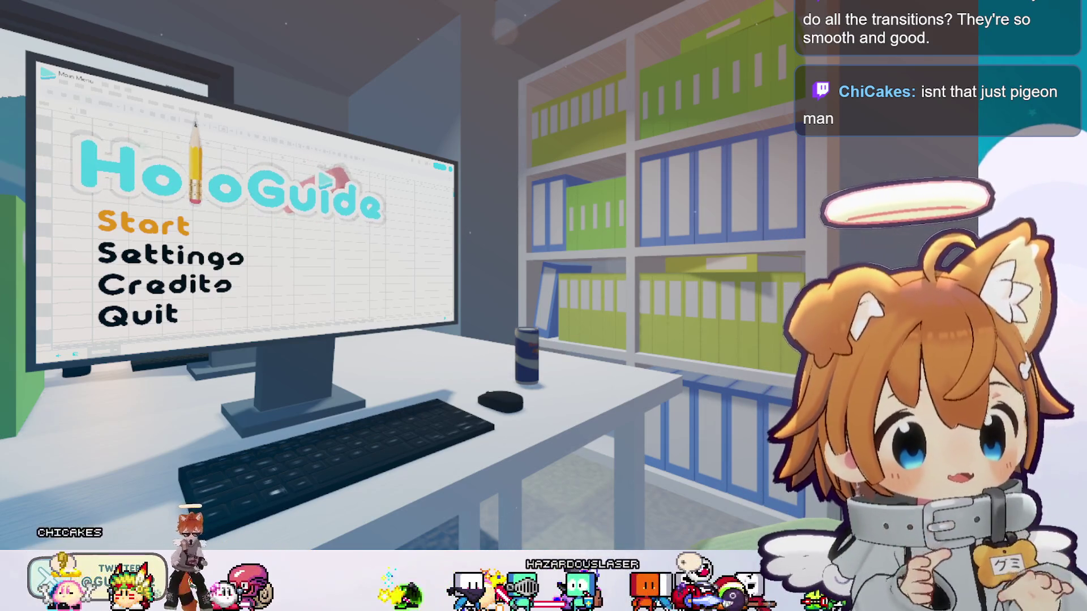
key(Return)
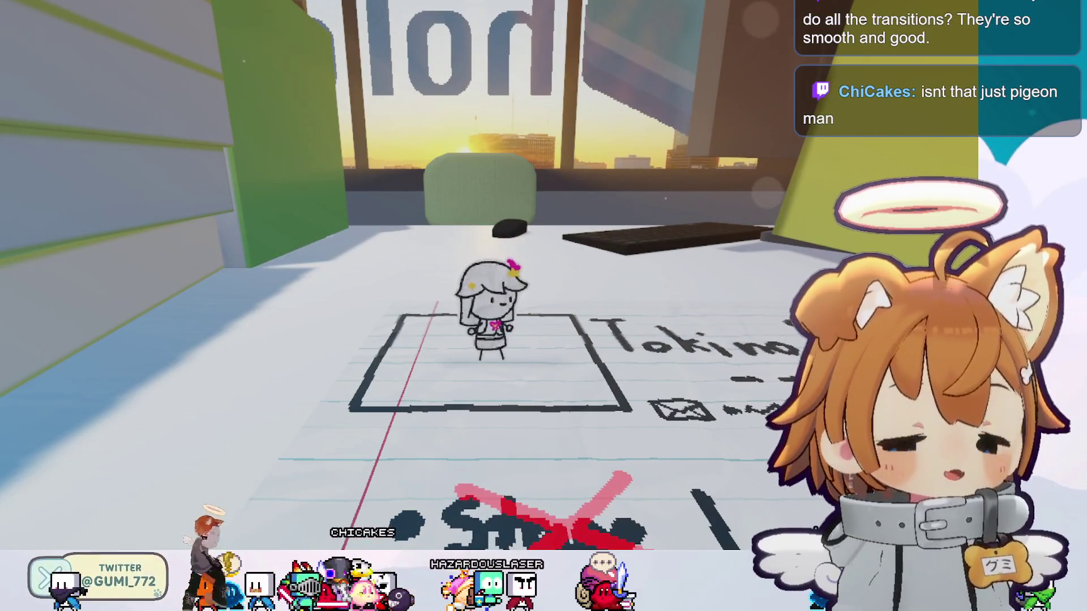
Run the character left and right across the desk, then open and close the stage-select page.
key(Right)
key(Left)
key(Right)
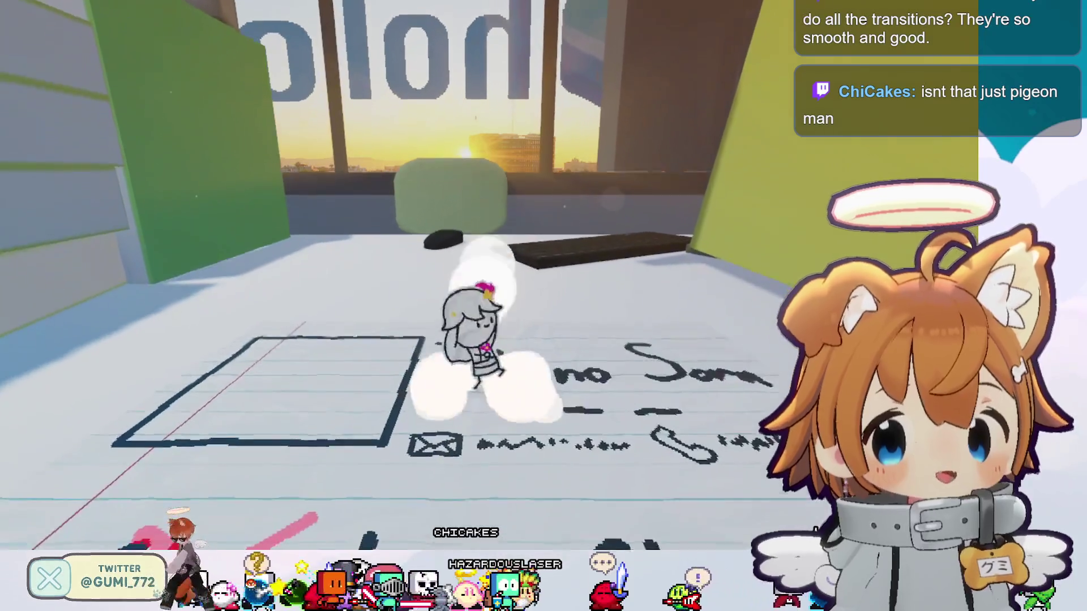
key(Left)
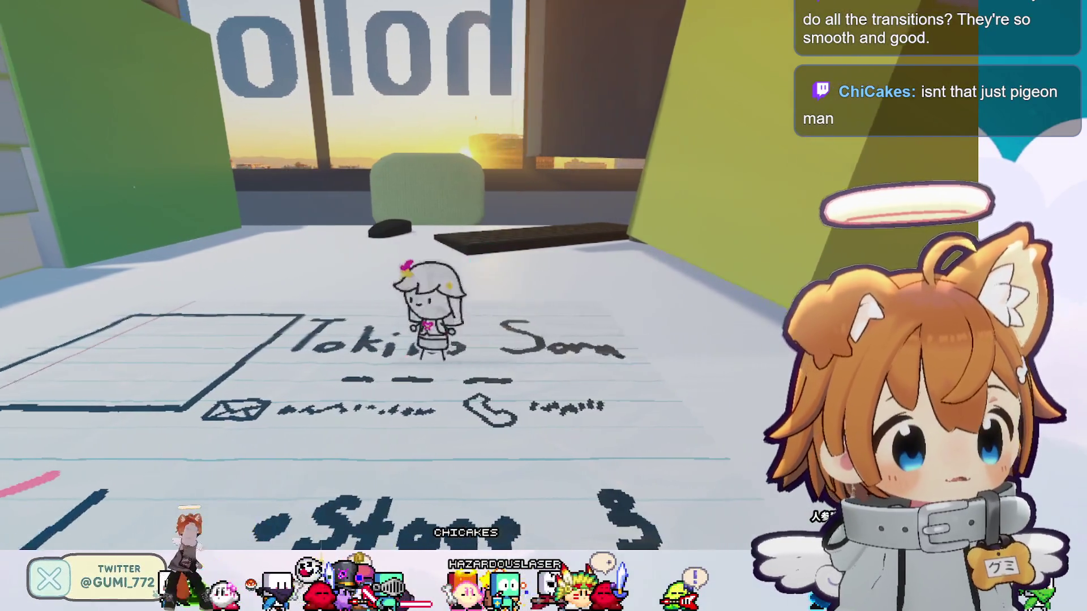
key(Up)
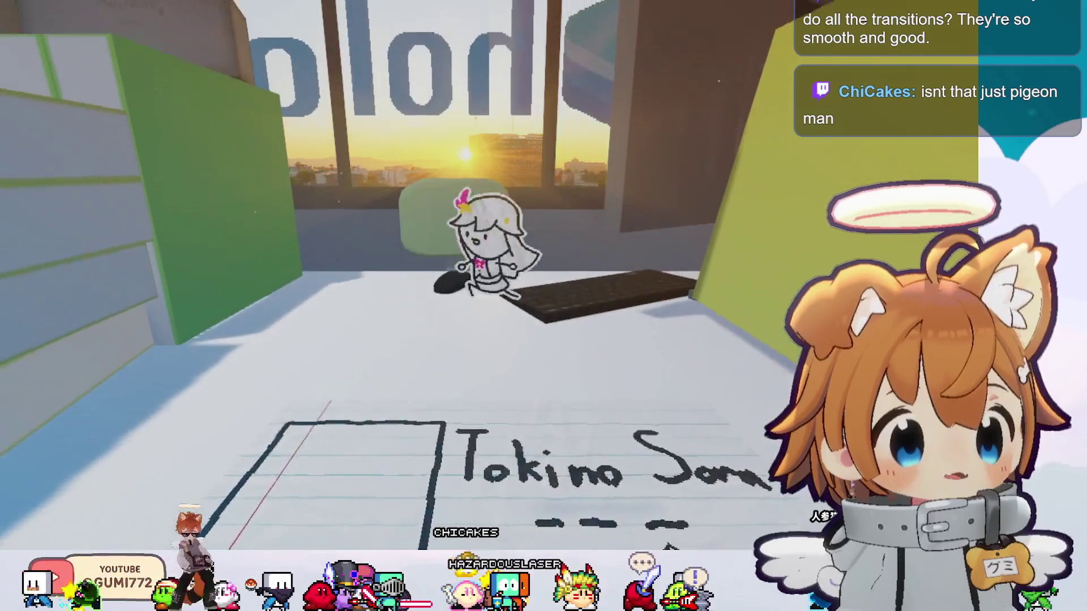
key(Down)
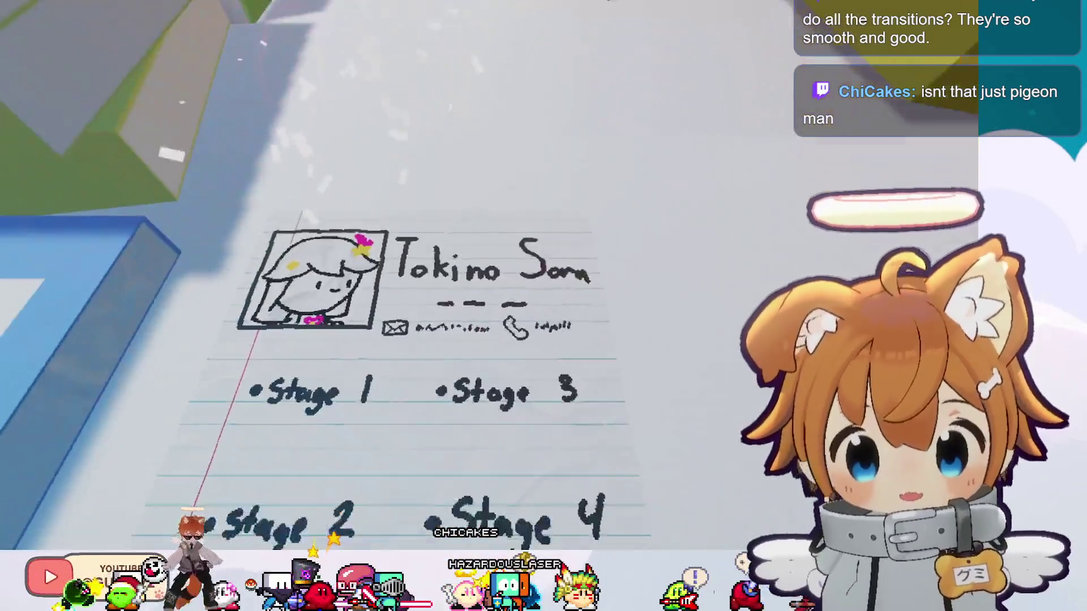
key(Escape)
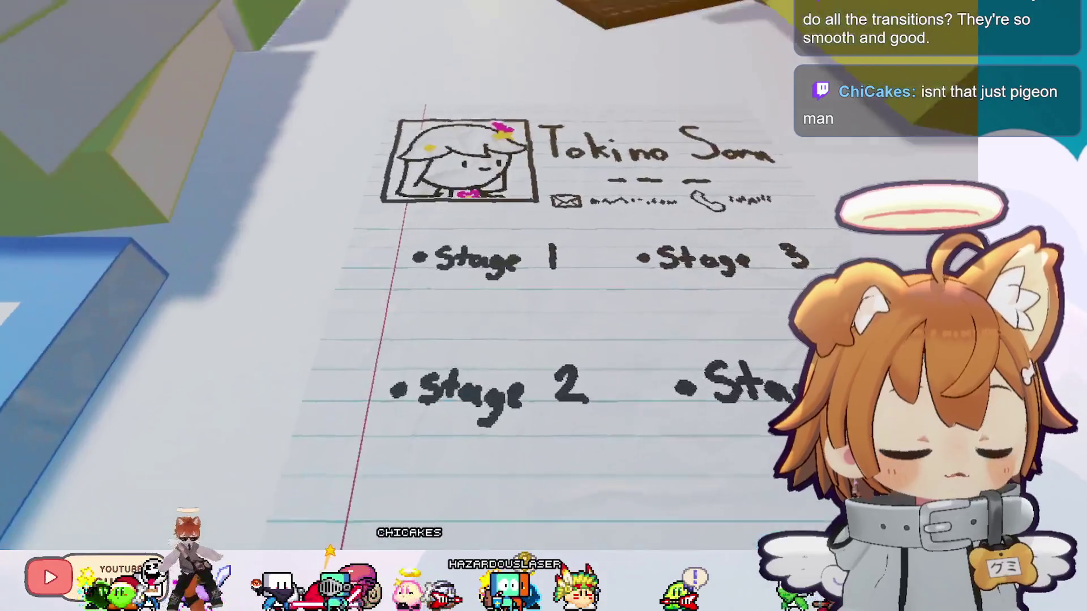
Run onto the name, reopen the stage-select page, then return to the main menu and choose Settings.
key(Left)
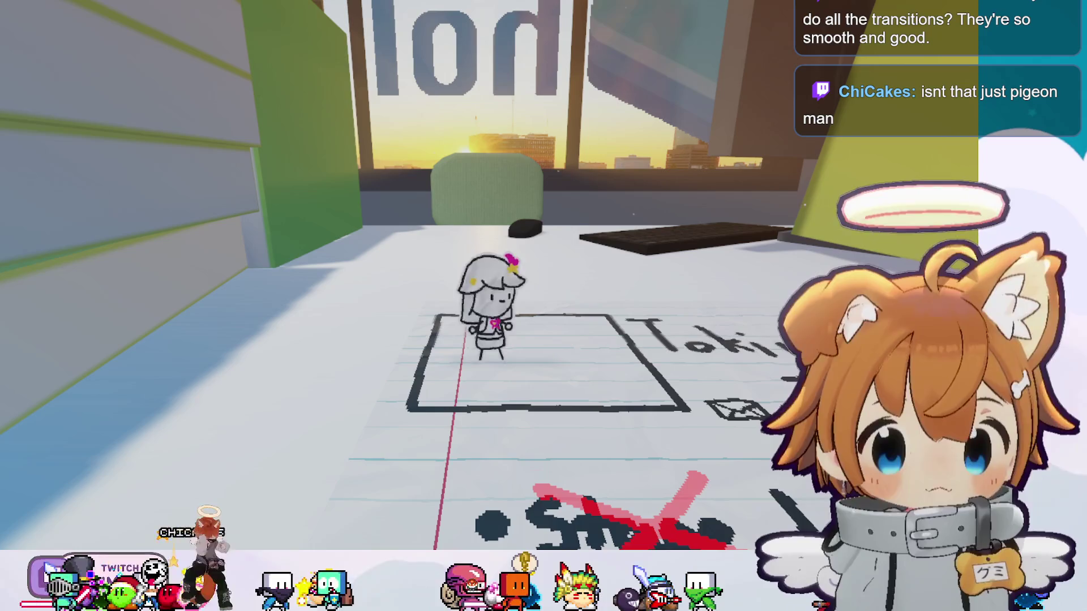
key(Right)
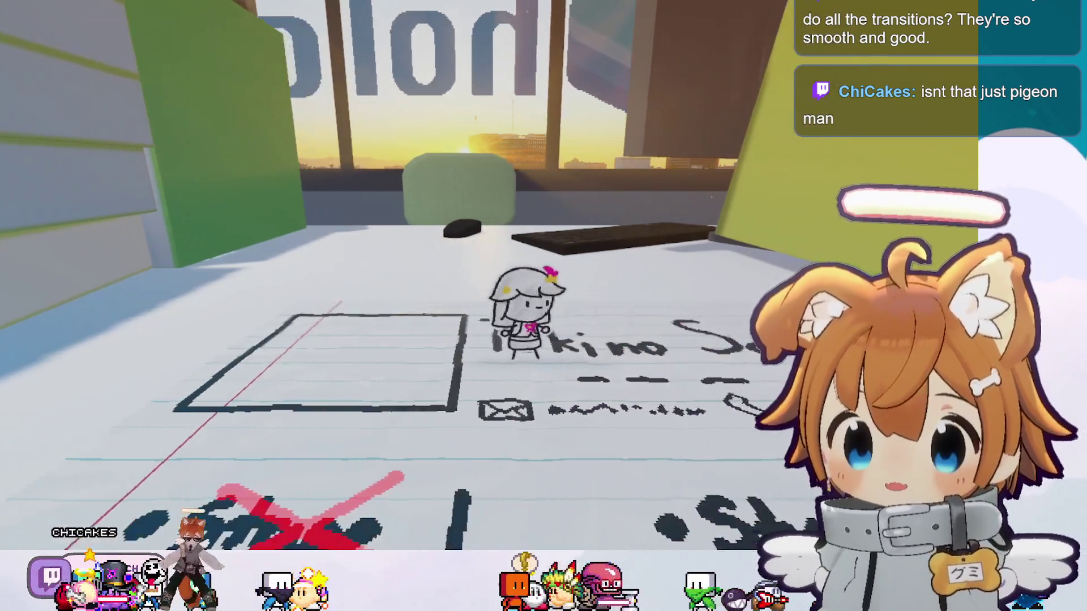
key(Return)
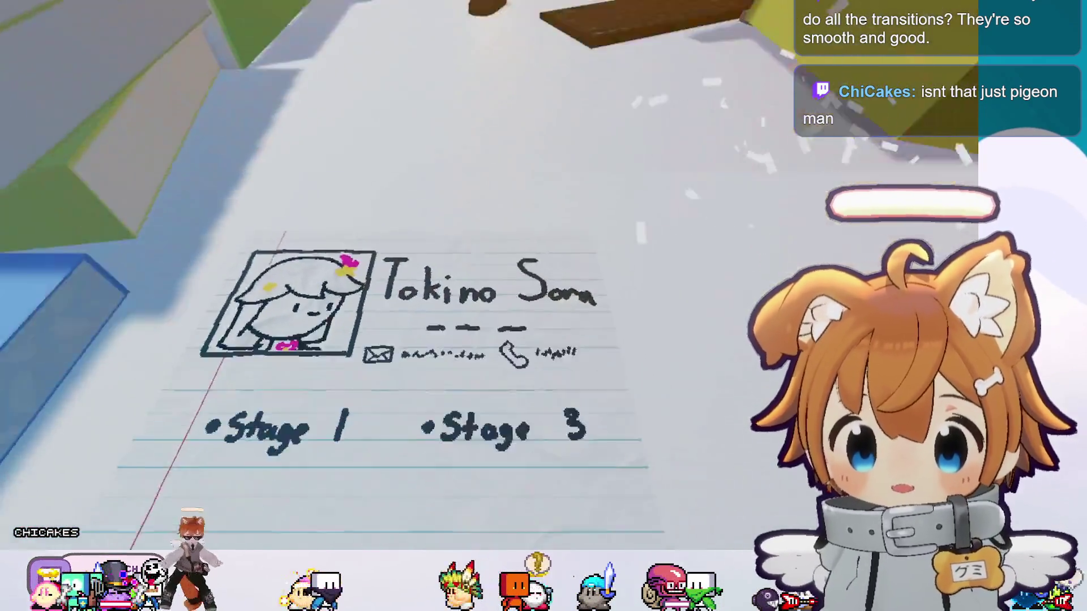
key(Escape)
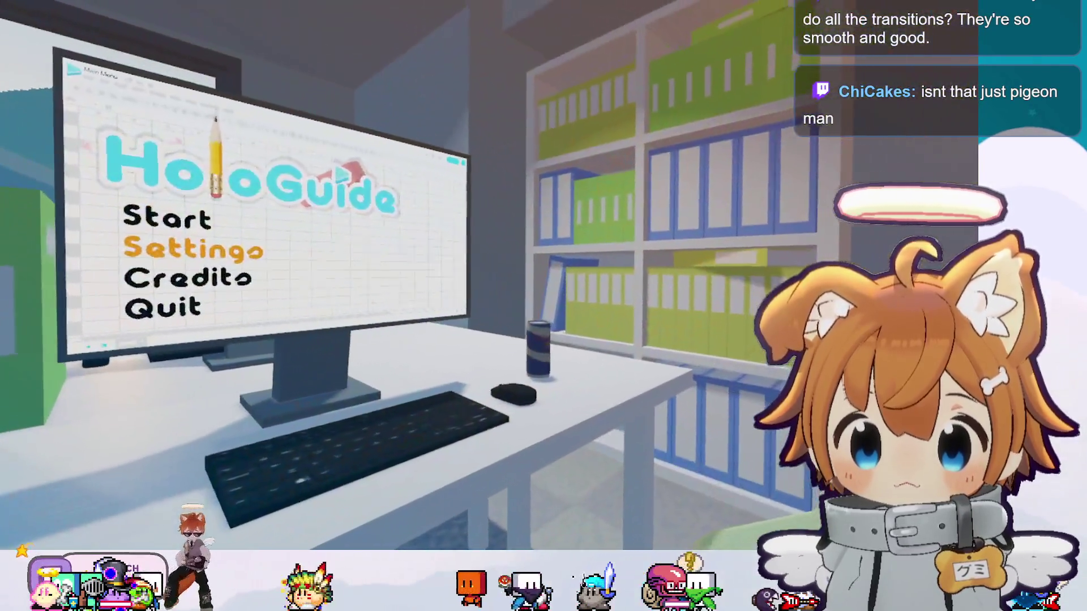
key(Return)
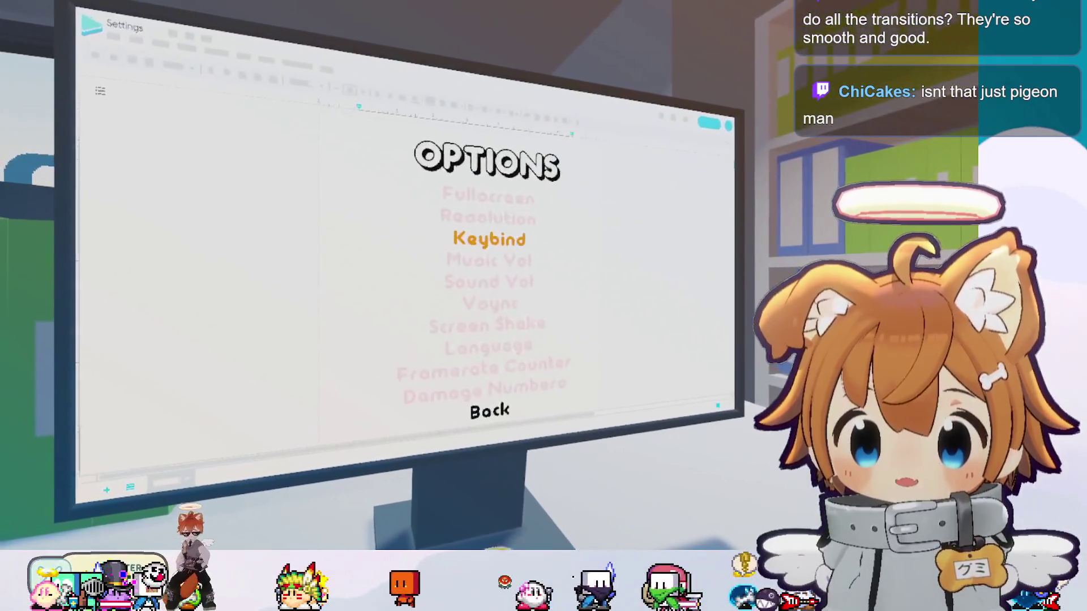
In Keybind, keep Down bound to S and rebind Right to D.
key(Return)
key(Down)
key(Down)
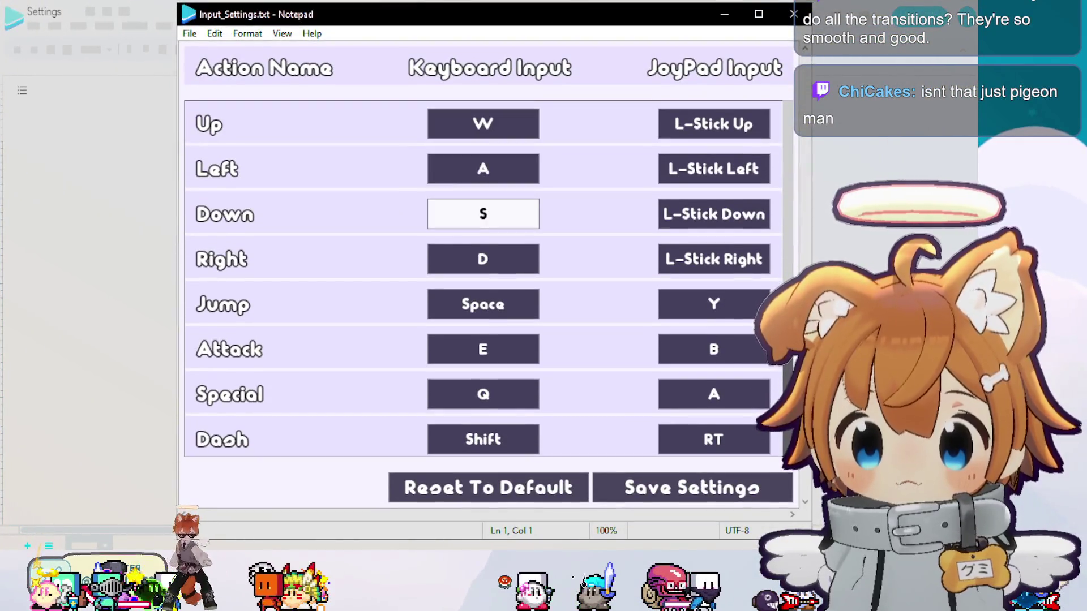
key(Return)
key(s)
key(Down)
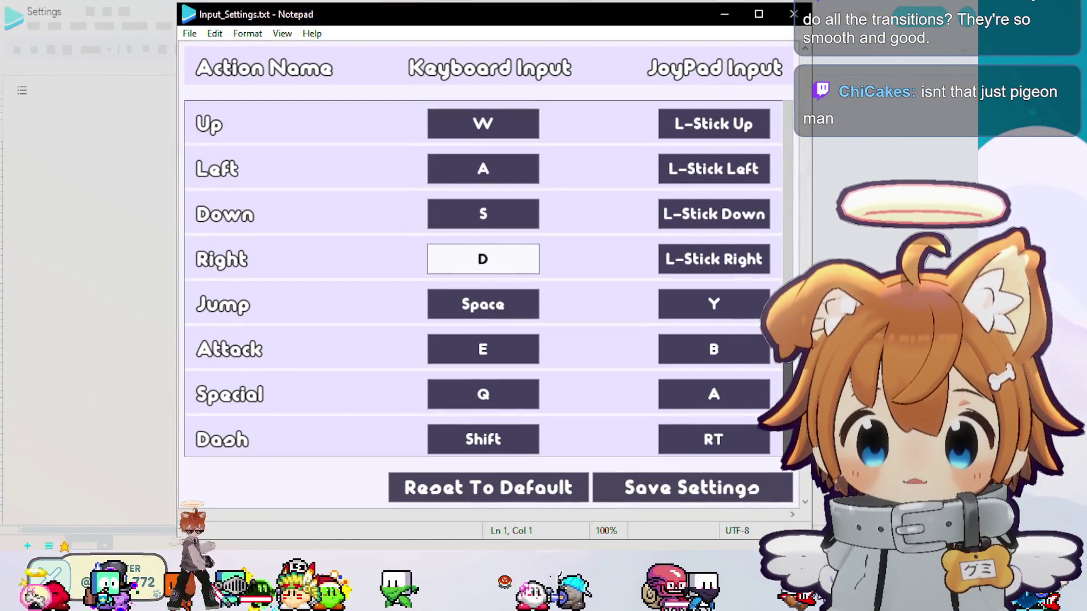
key(Return)
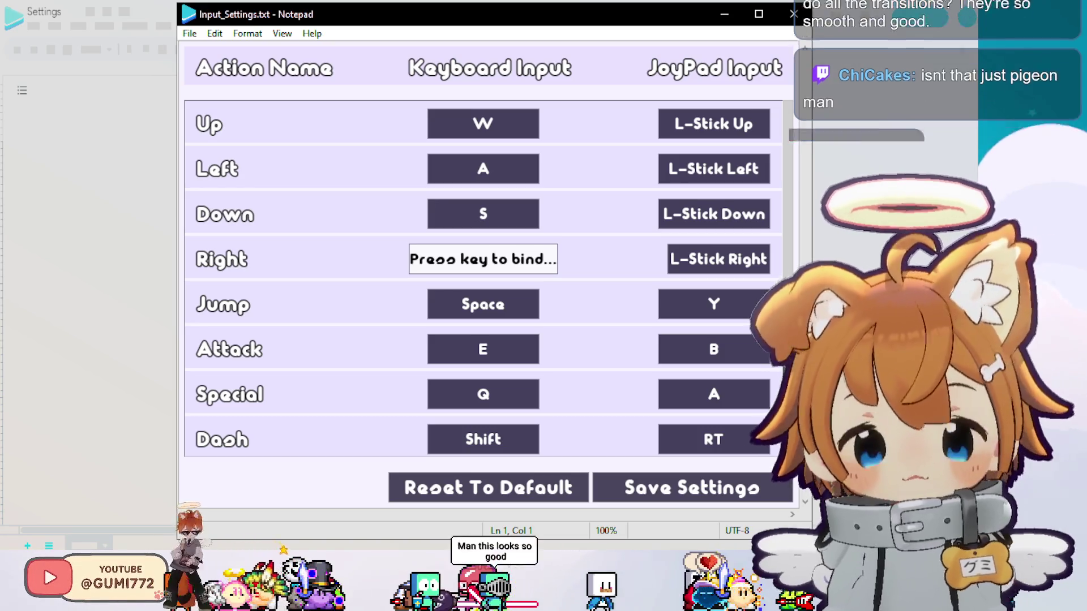
key(d)
Bind Up to W, then save the keybind settings.
key(Down)
key(Down)
key(Down)
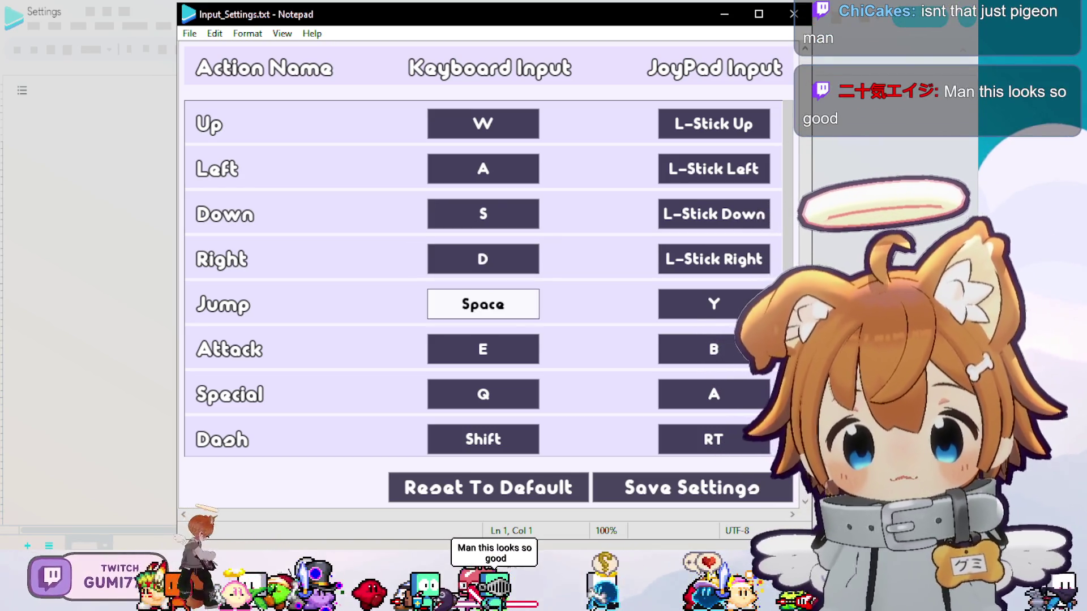
key(Up)
key(Up)
key(Up)
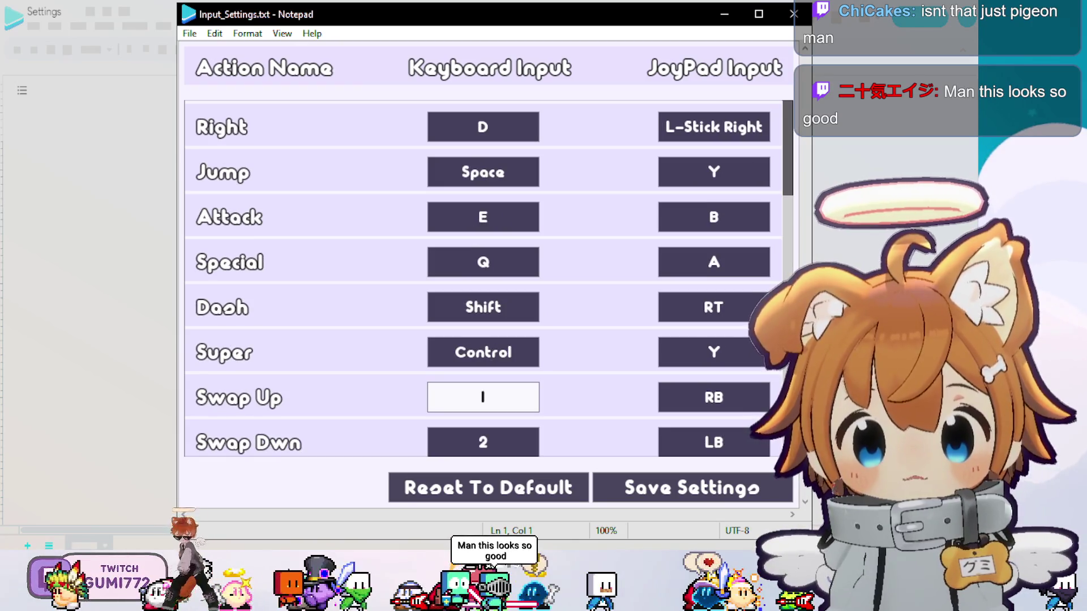
key(Up)
key(Up)
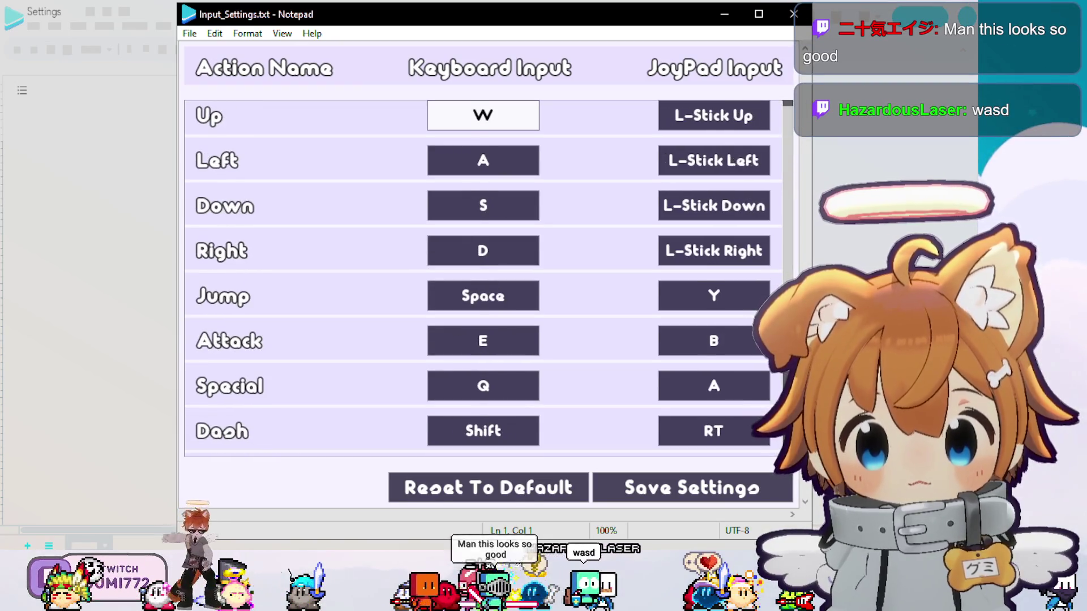
key(Return)
key(w)
key(Down)
key(Down)
key(Down)
key(Down)
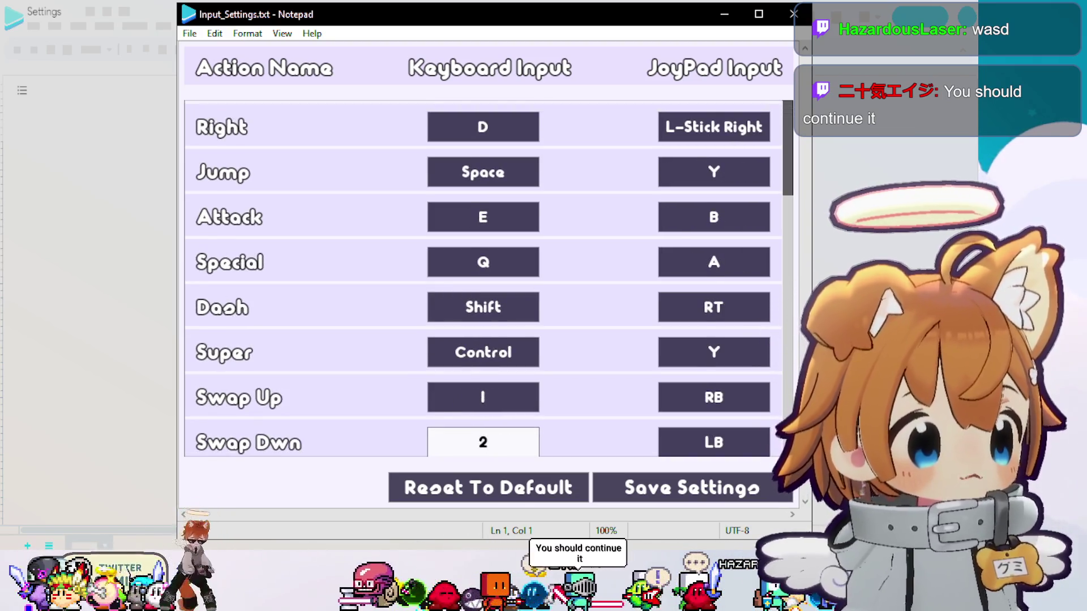
key(Down)
key(Right)
key(Return)
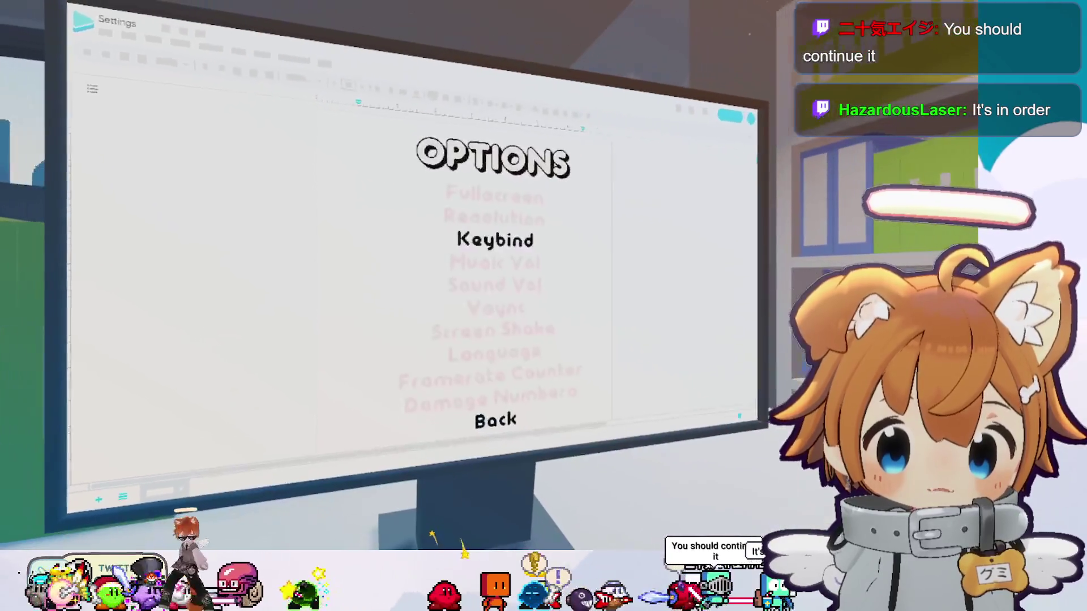
Leave Options, start the game, move the character around the stage sheet and enter Stage 1.
key(Escape)
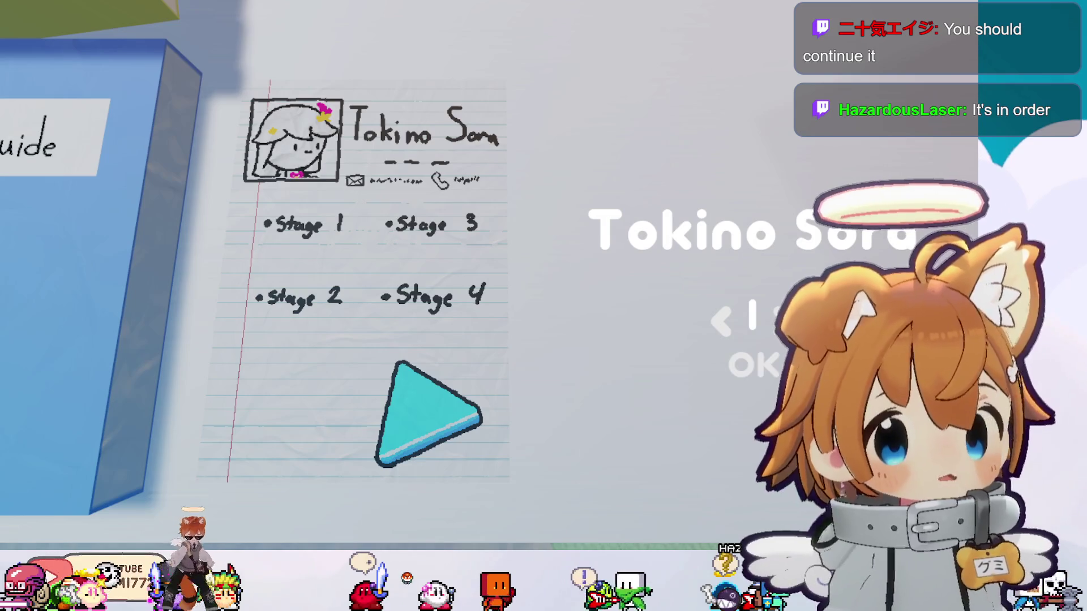
key(Return)
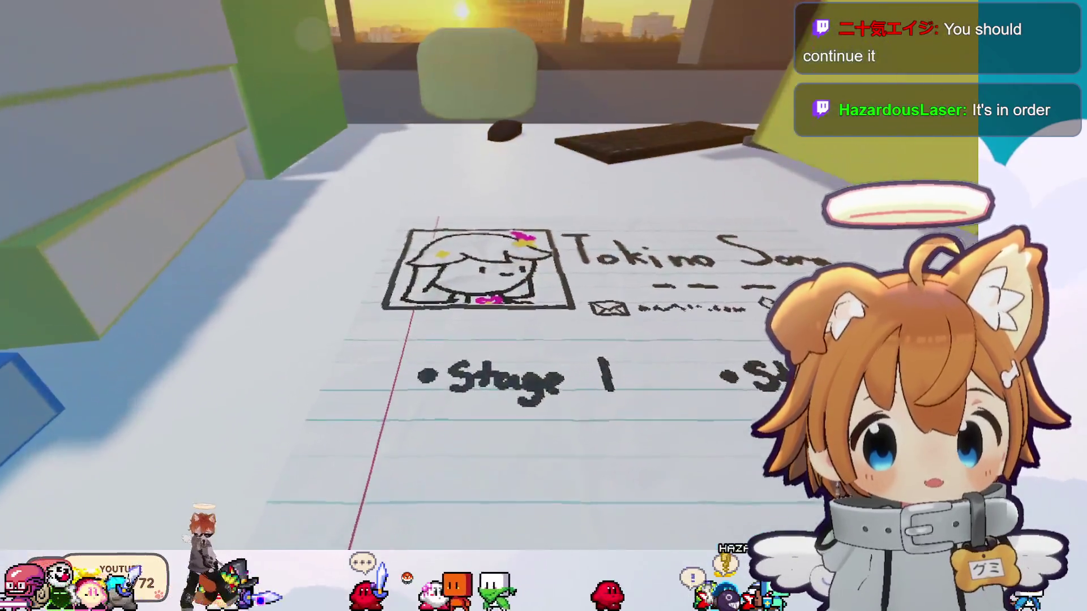
key(Right)
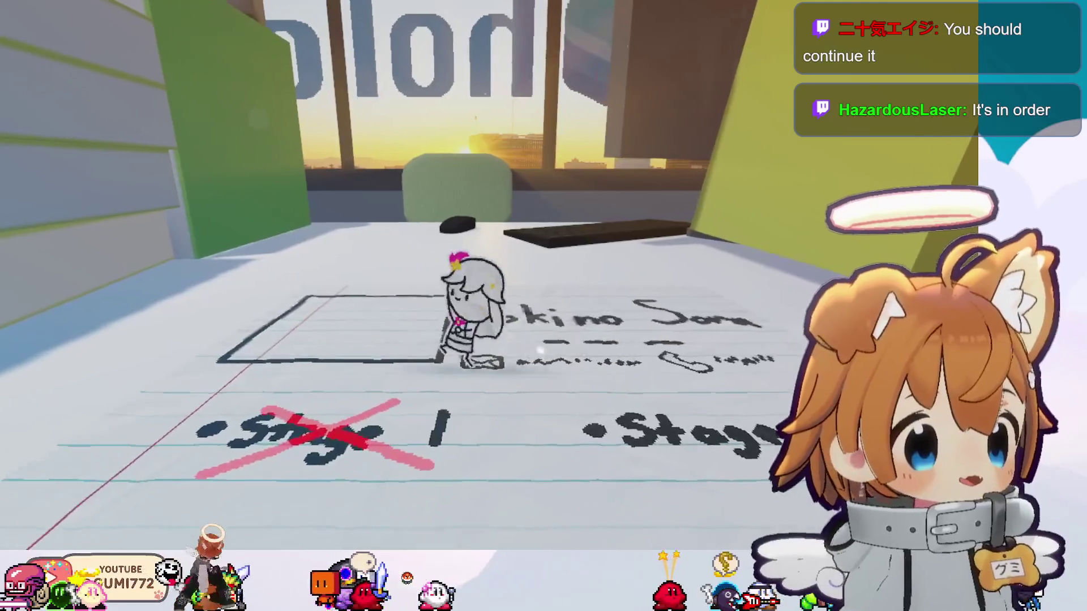
key(Left)
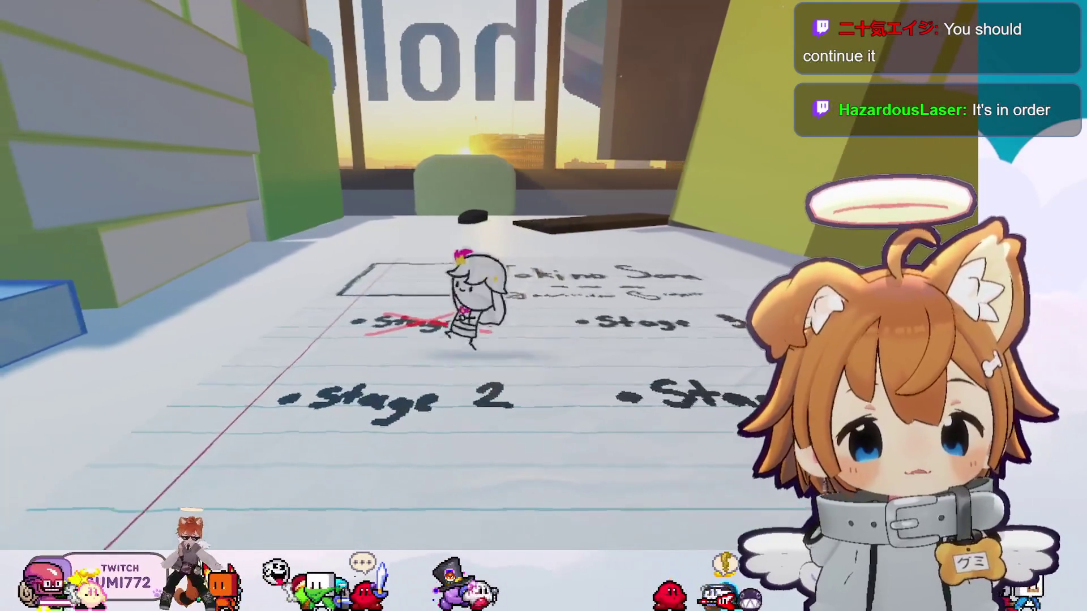
key(Right)
key(Left)
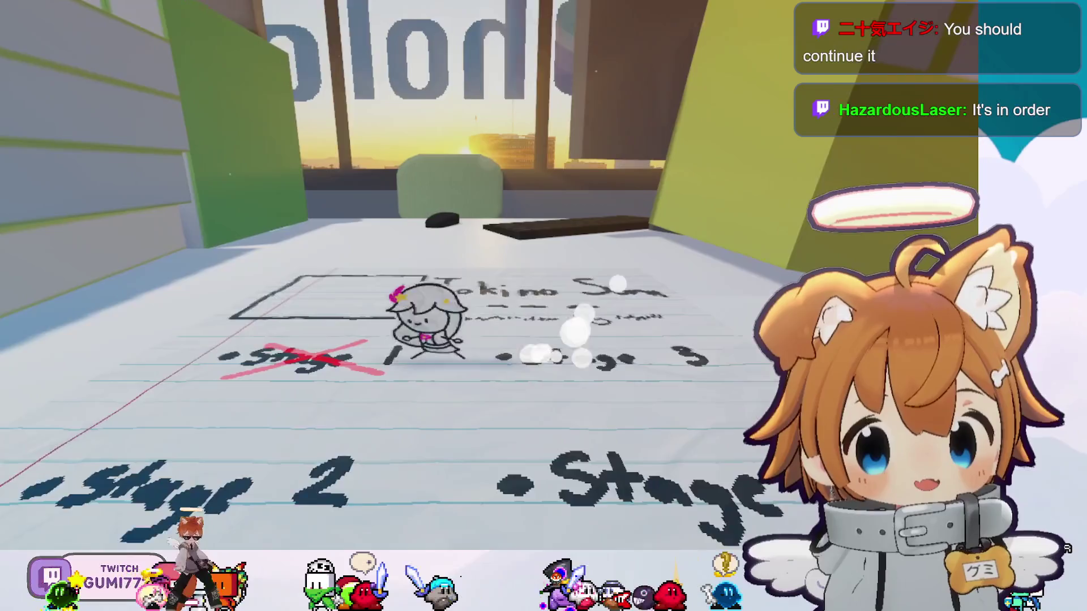
key(Down)
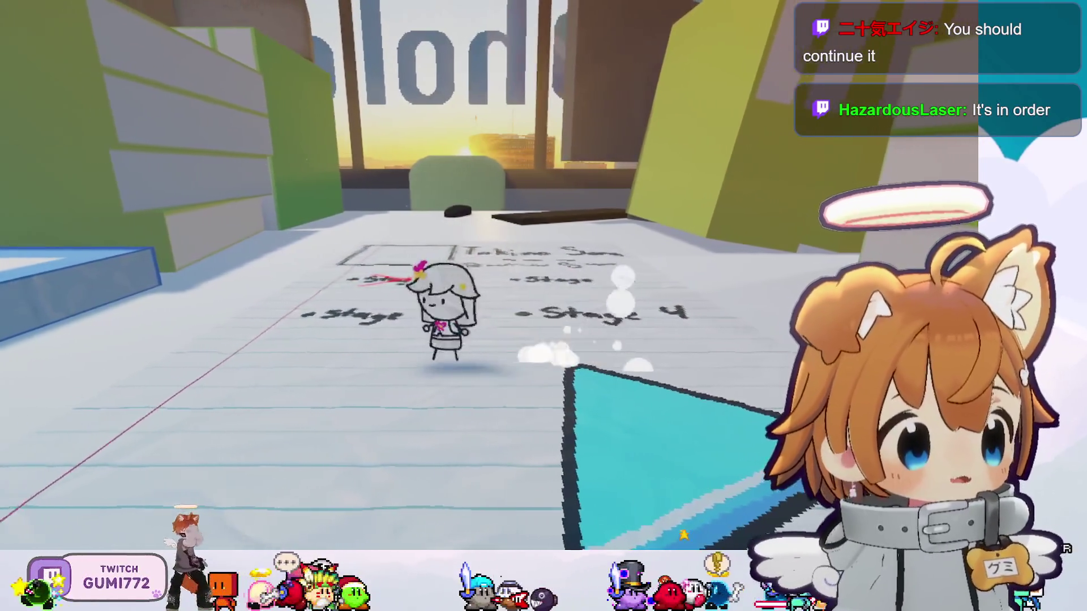
key(Up)
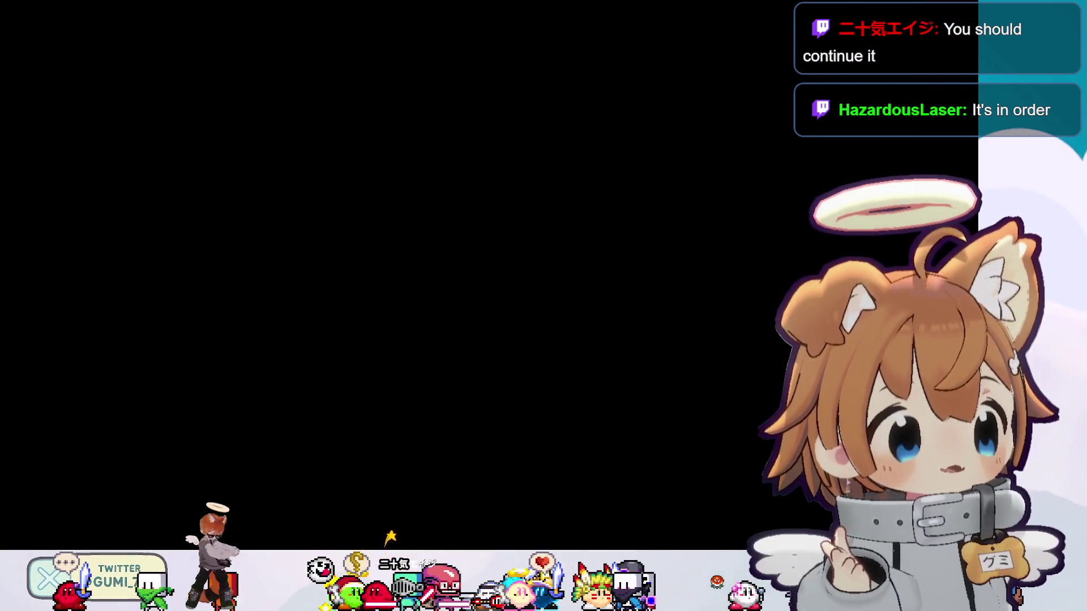
key(d)
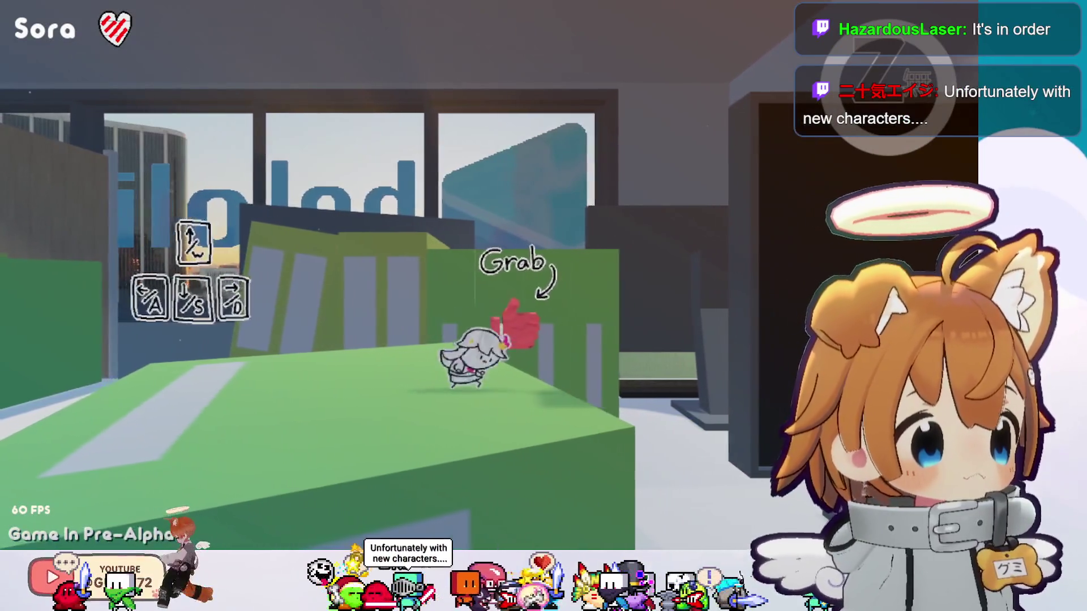
Jump up the green ledges and dash to the red hand, landing near the blue heart.
key(w)
key(w)
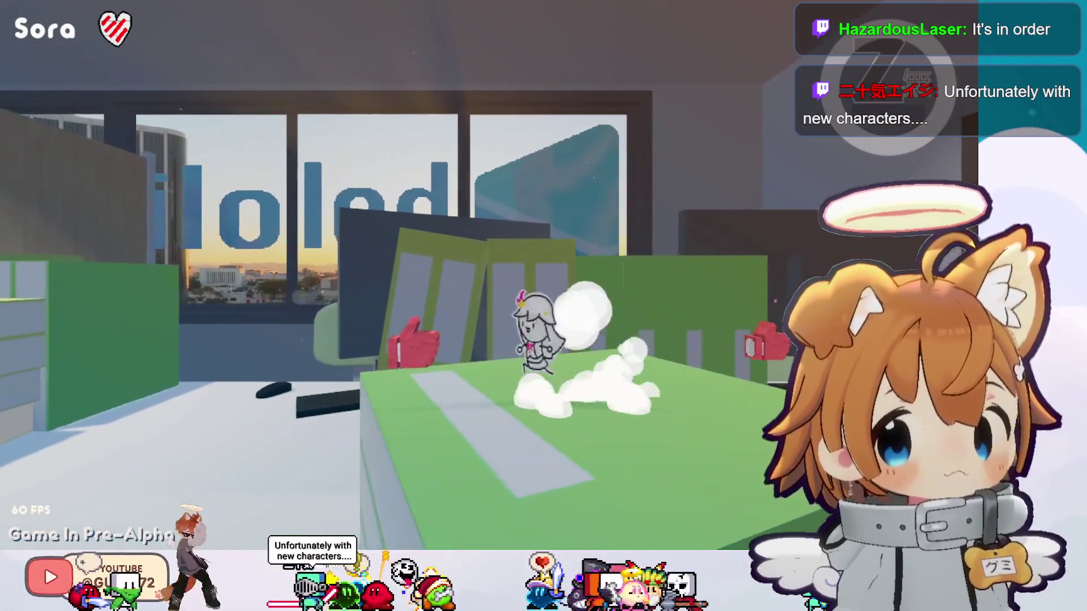
key(space)
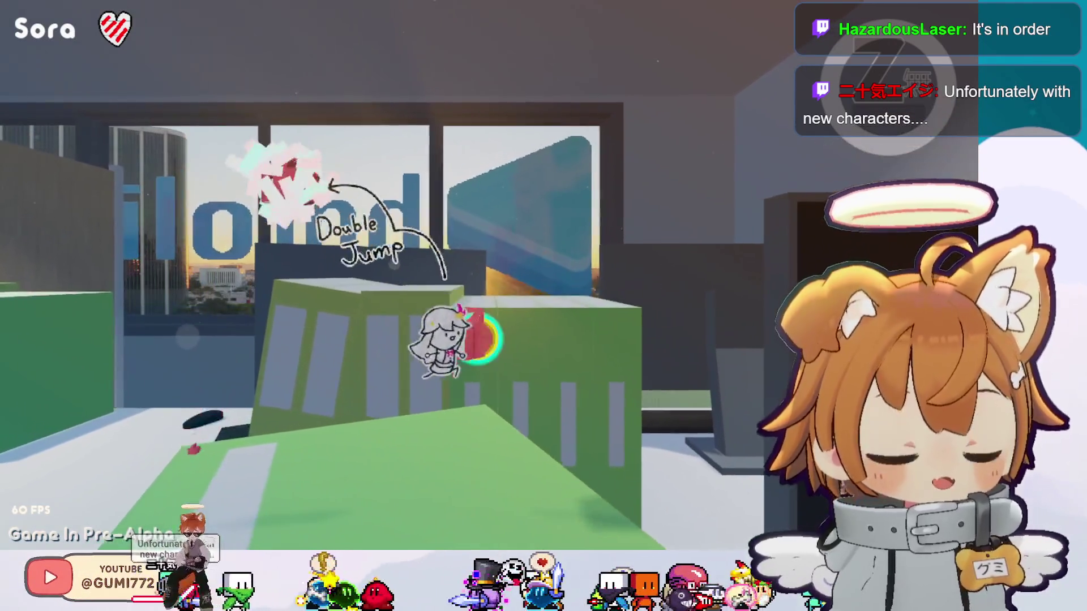
key(space)
key(w)
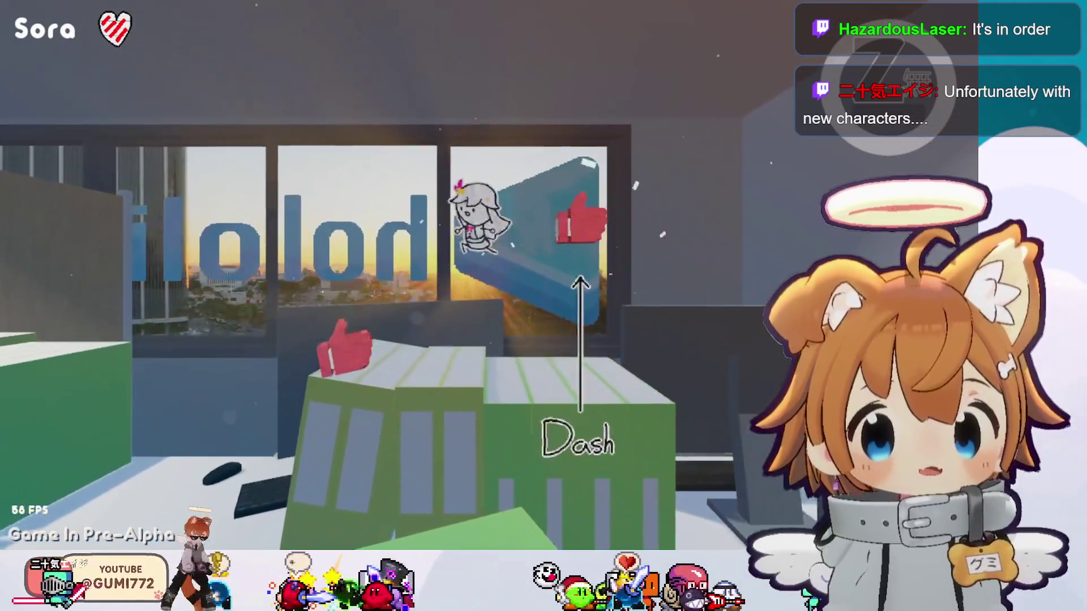
key(space)
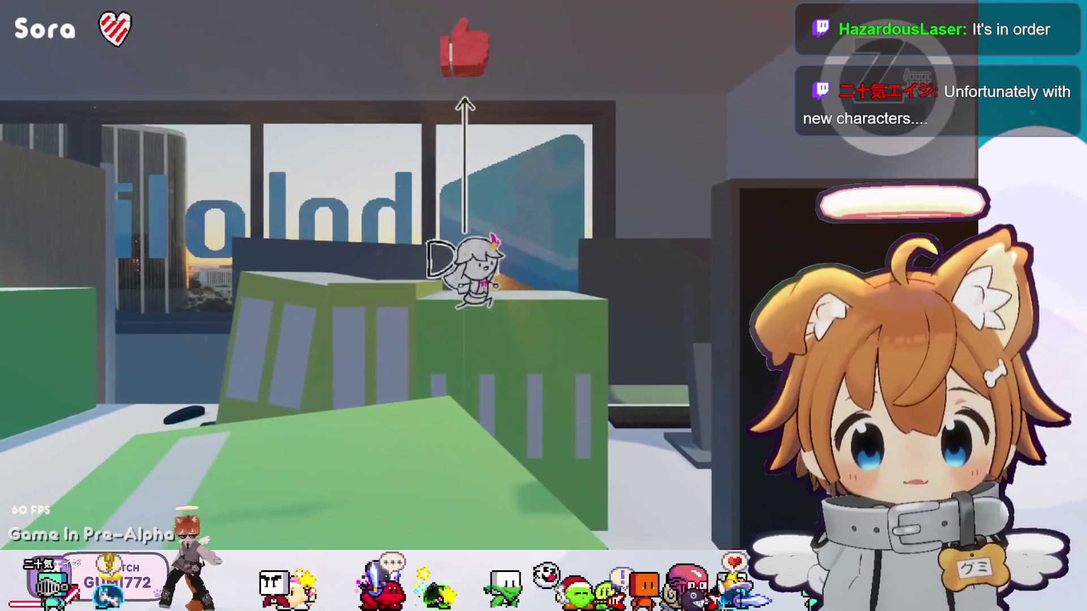
key(space)
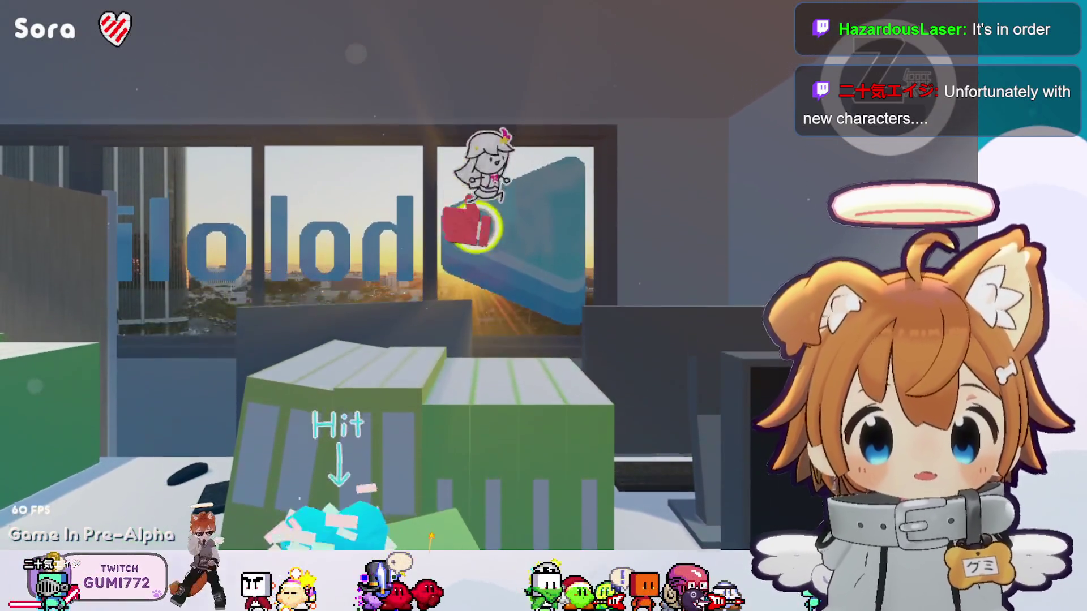
key(w)
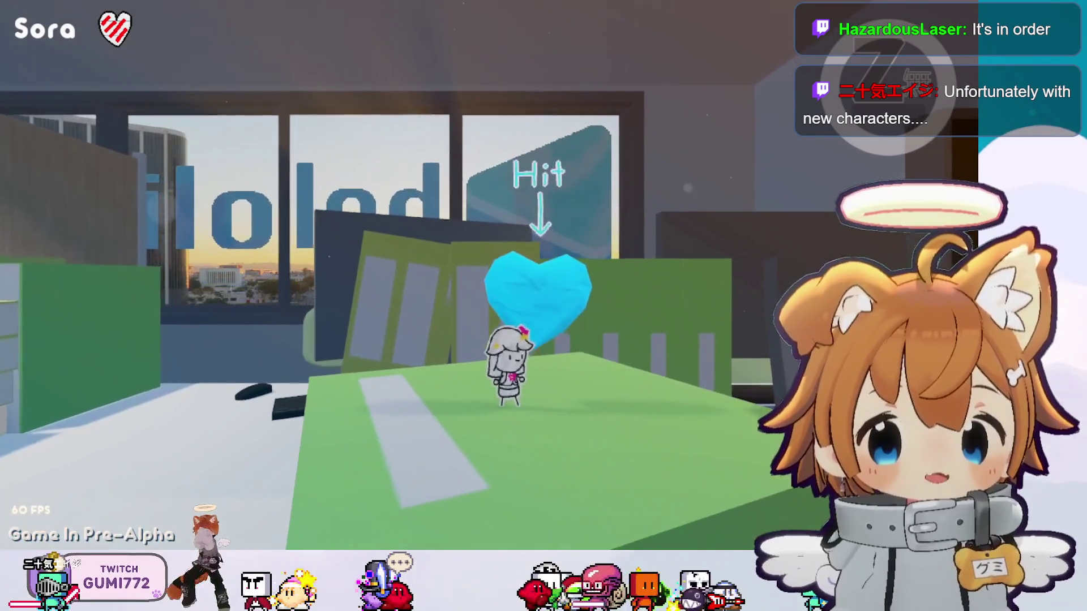
Strike the blue heart twice to break it, then leave the A-rank results screen.
key(j)
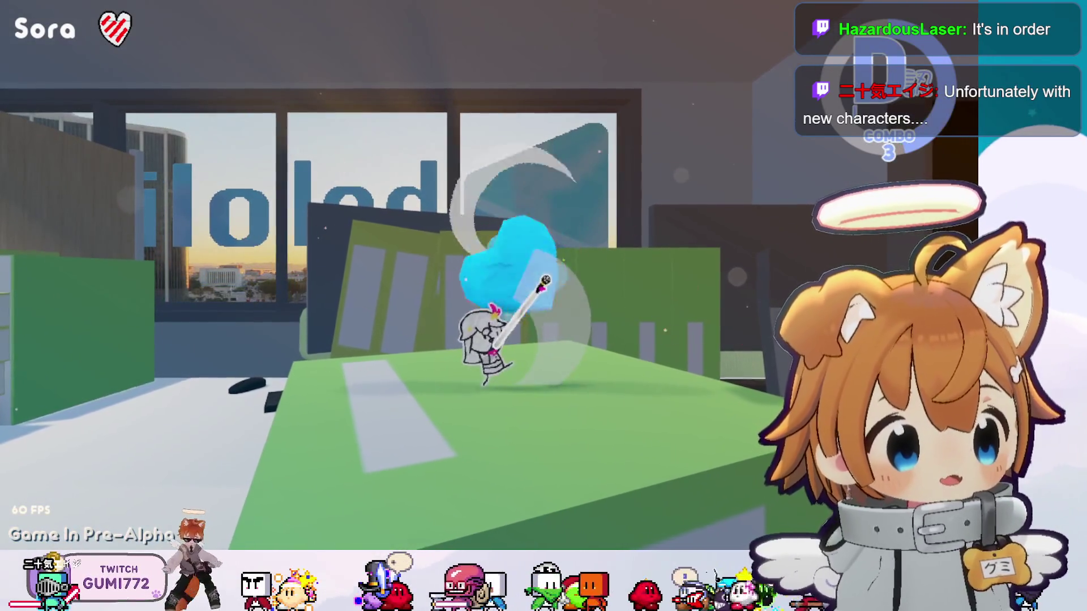
key(j)
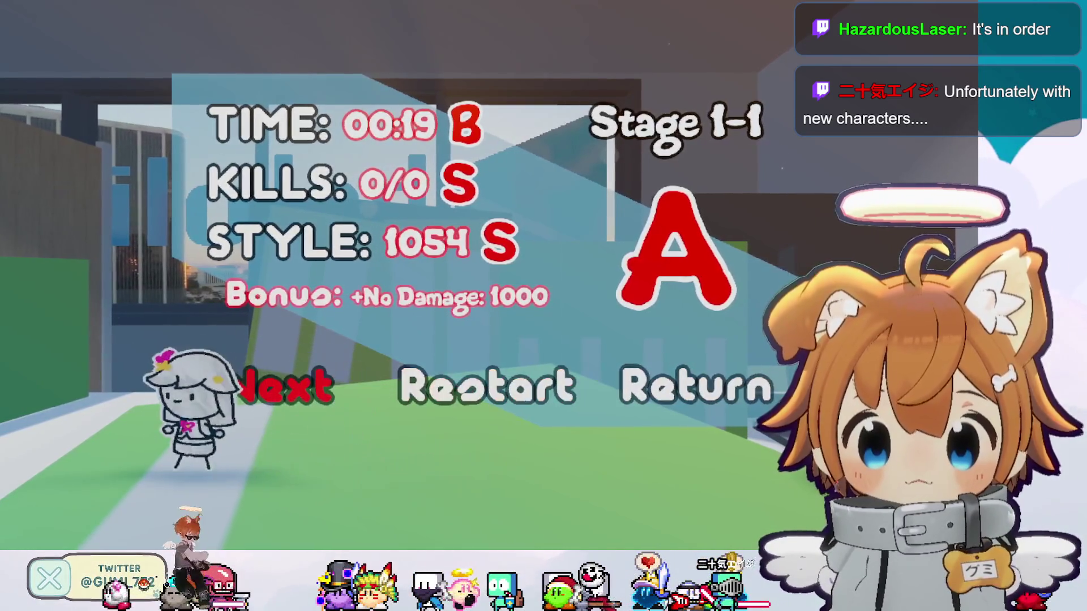
key(Right)
key(Right)
key(Return)
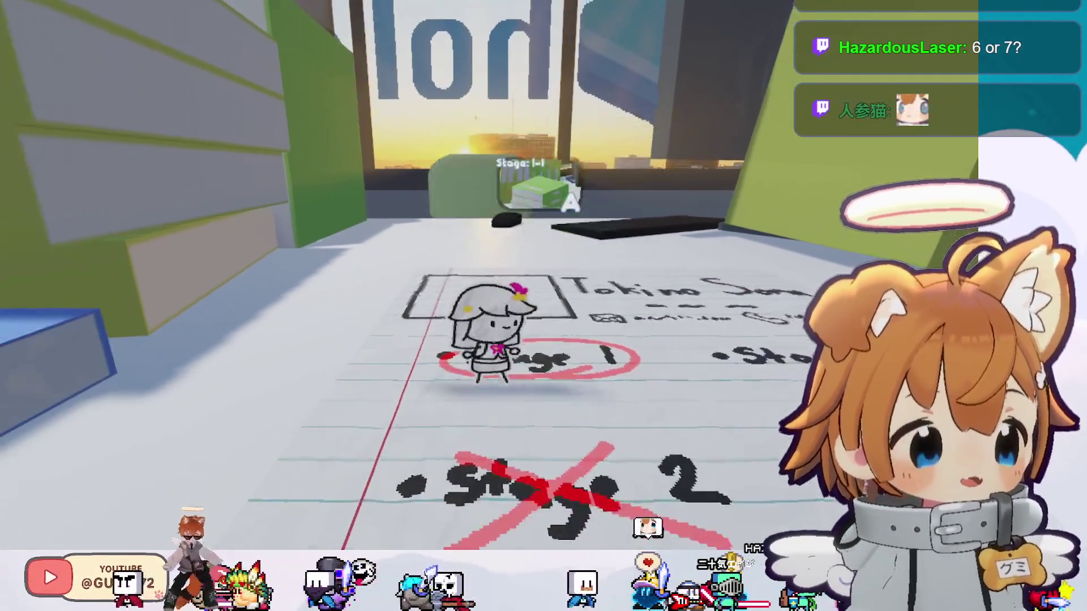
Walk between the Stage 1-1 and 1-2 map nodes, then jump to enter Stage 1-1.
key(Down)
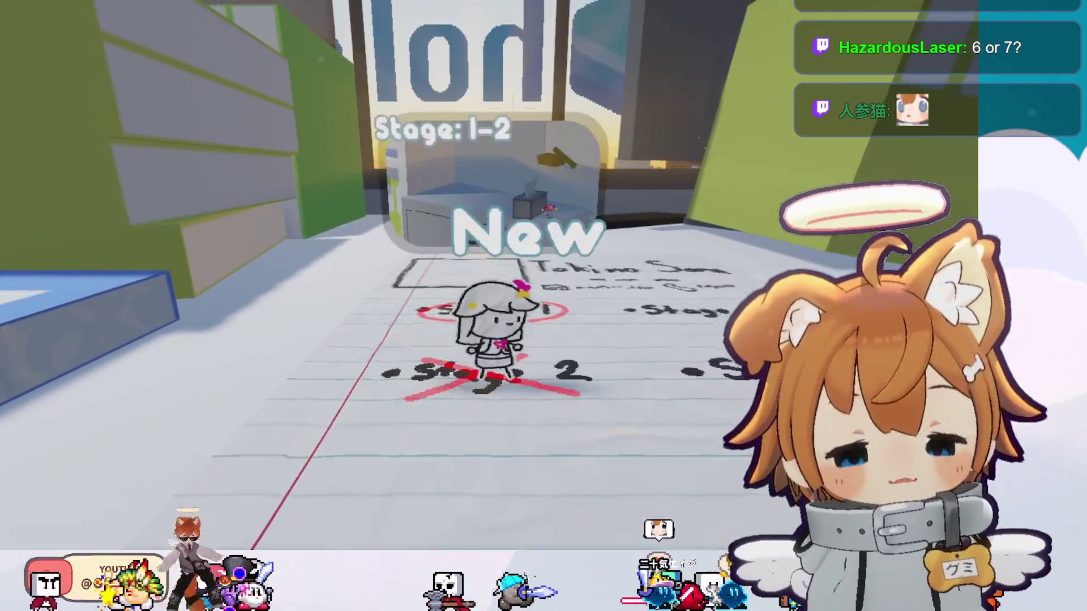
key(Right)
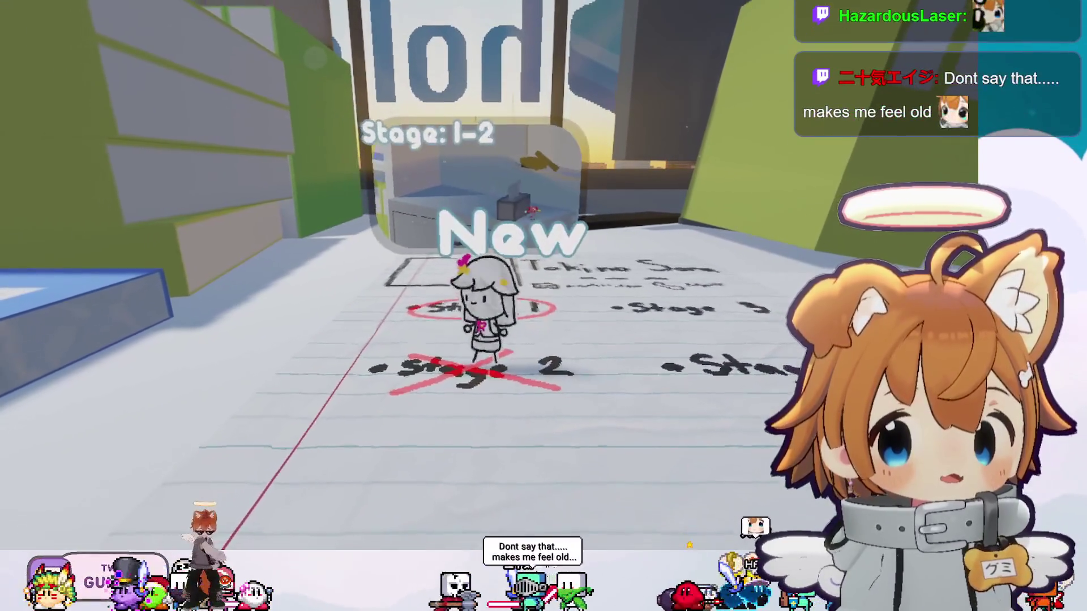
key(Up)
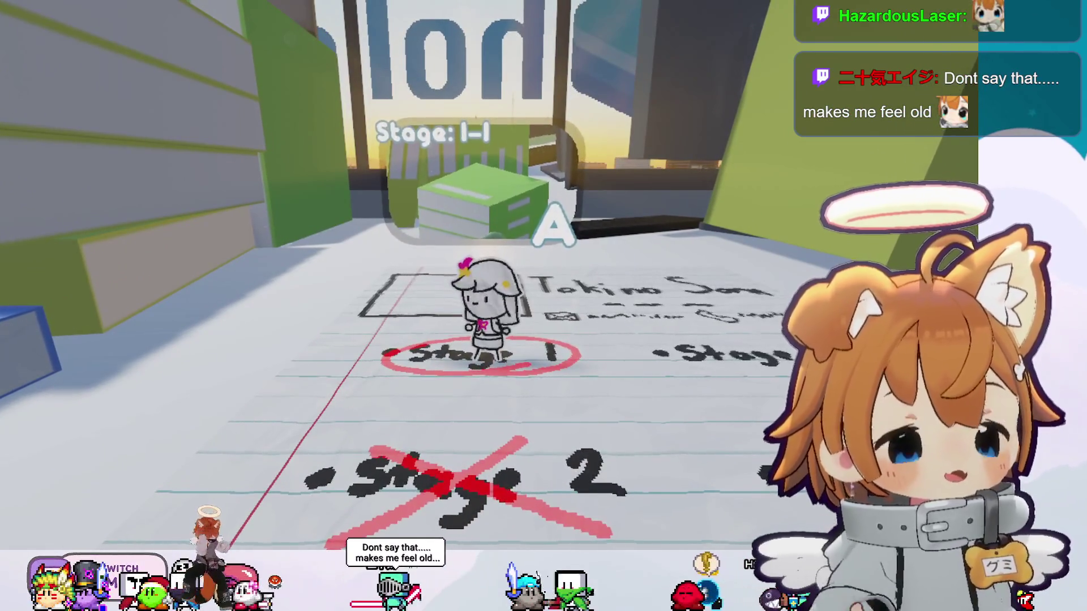
key(Down)
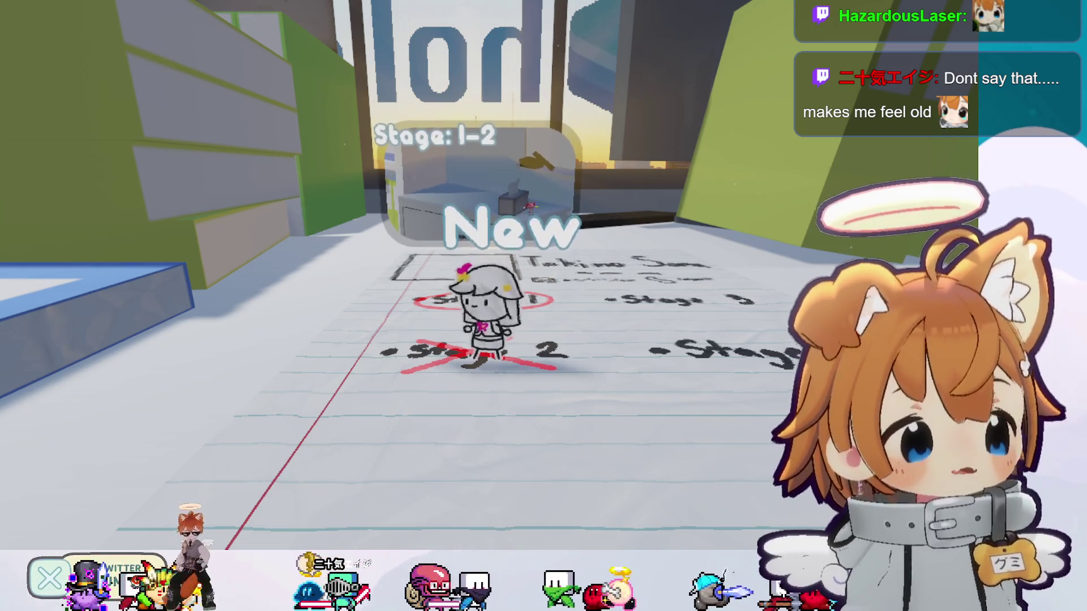
key(Right)
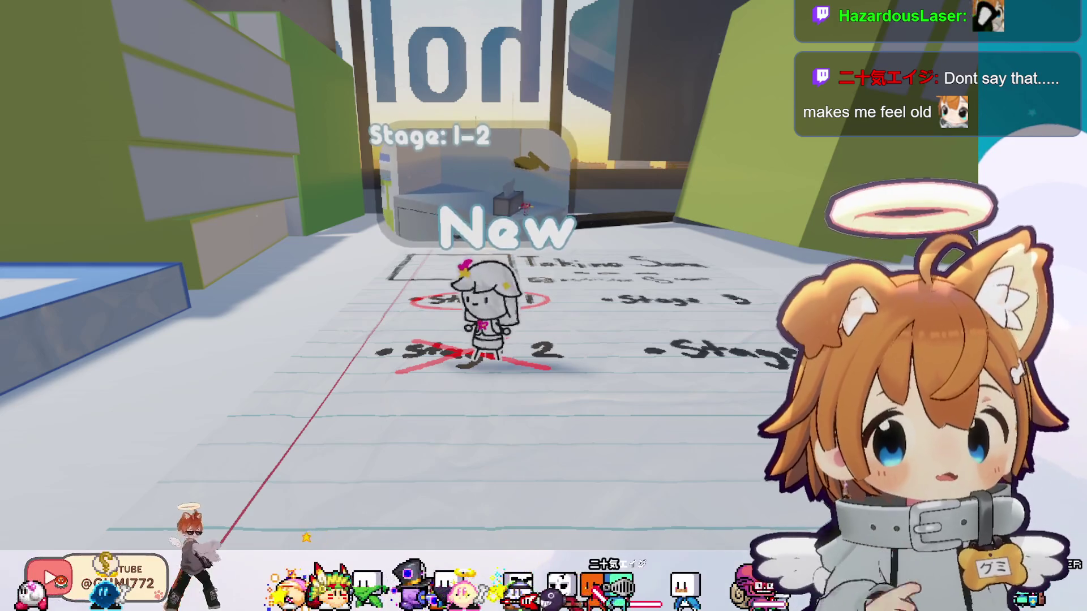
key(Up)
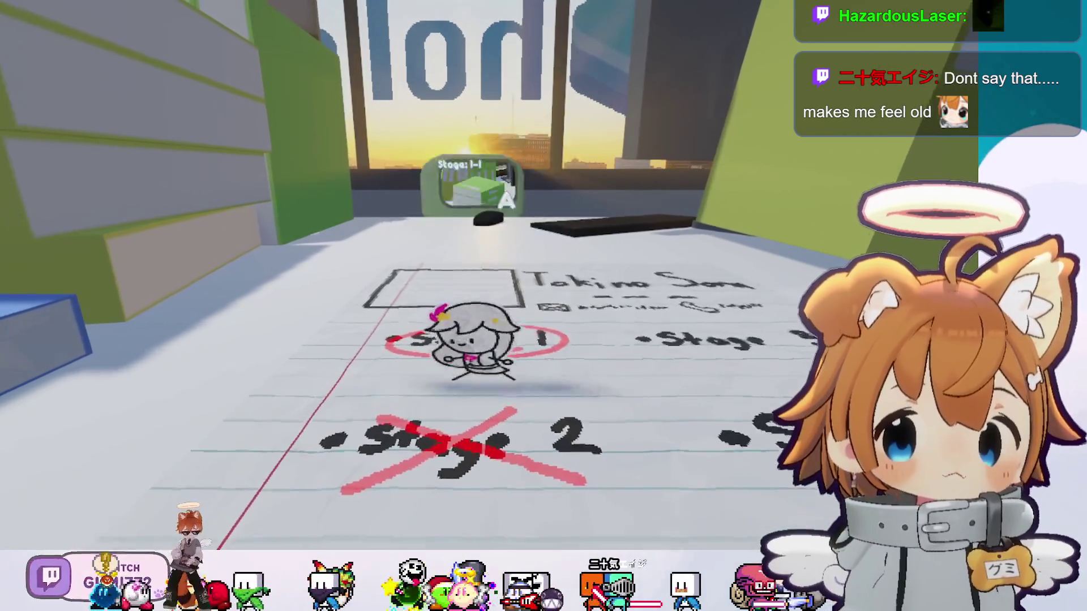
key(space)
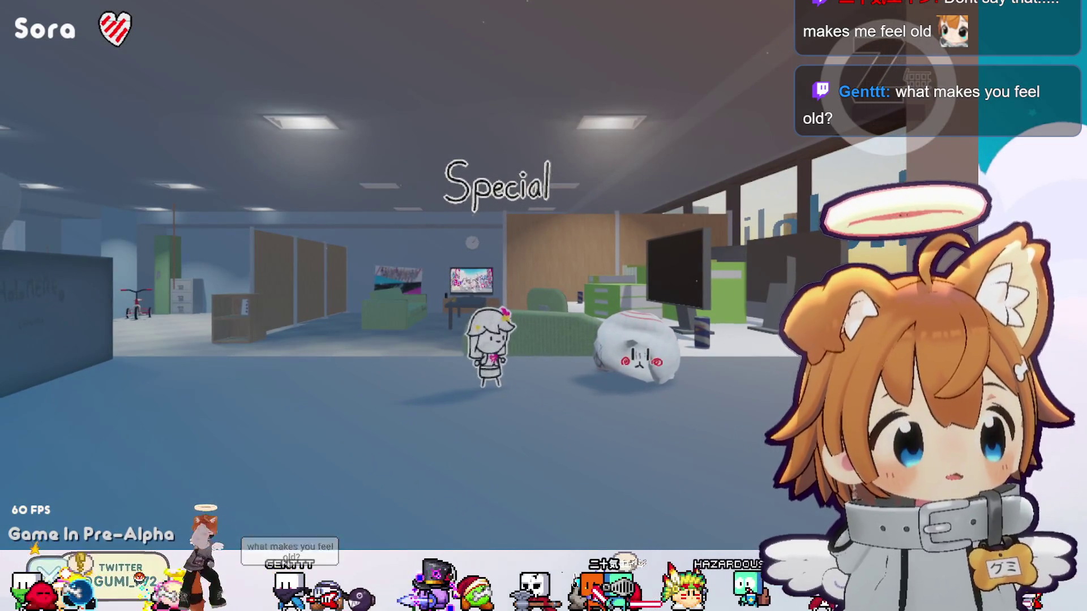
Dash, slash and parry the office cat and bear enemies, then perform the finisher on the cat.
key(a)
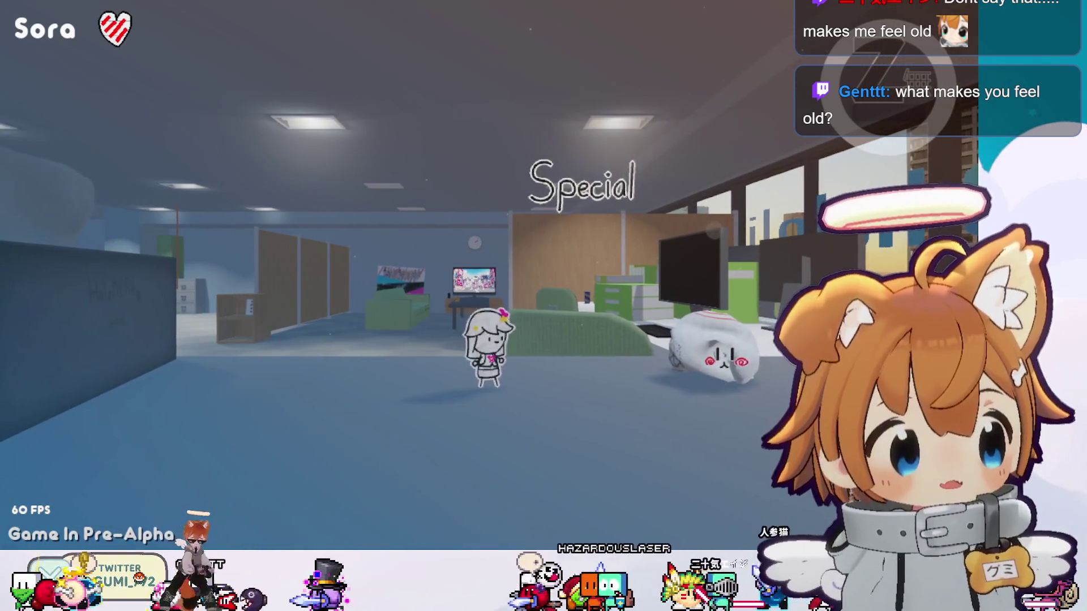
key(d)
key(d)
key(d)
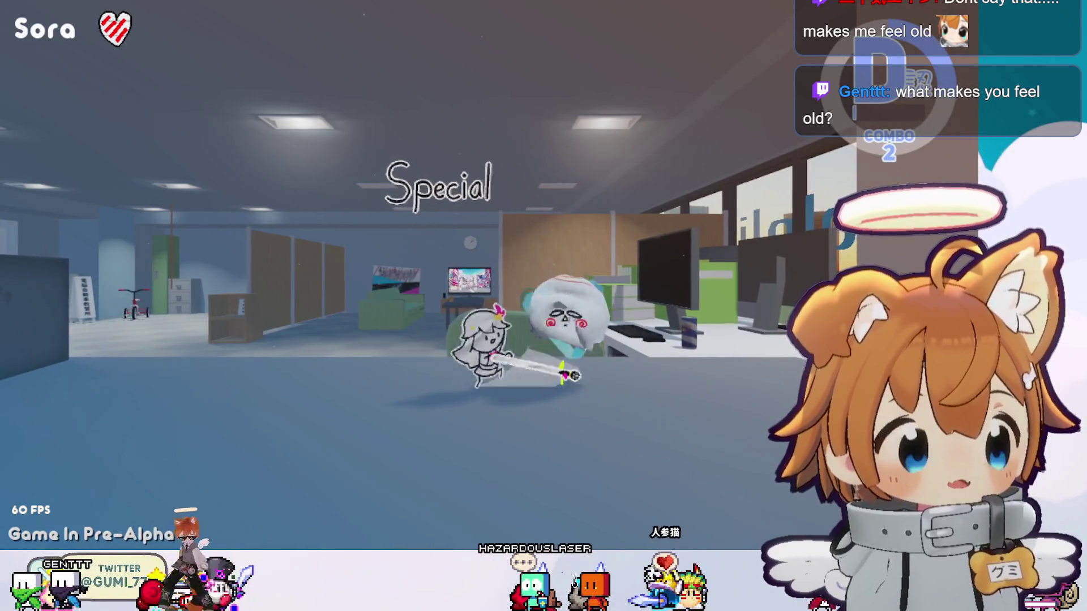
key(a)
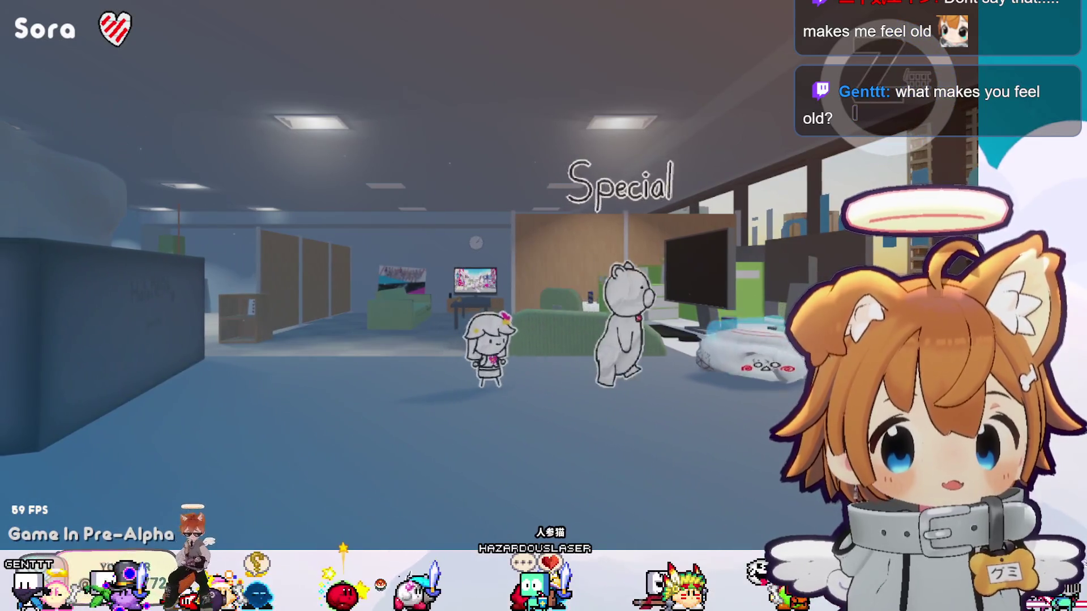
key(d)
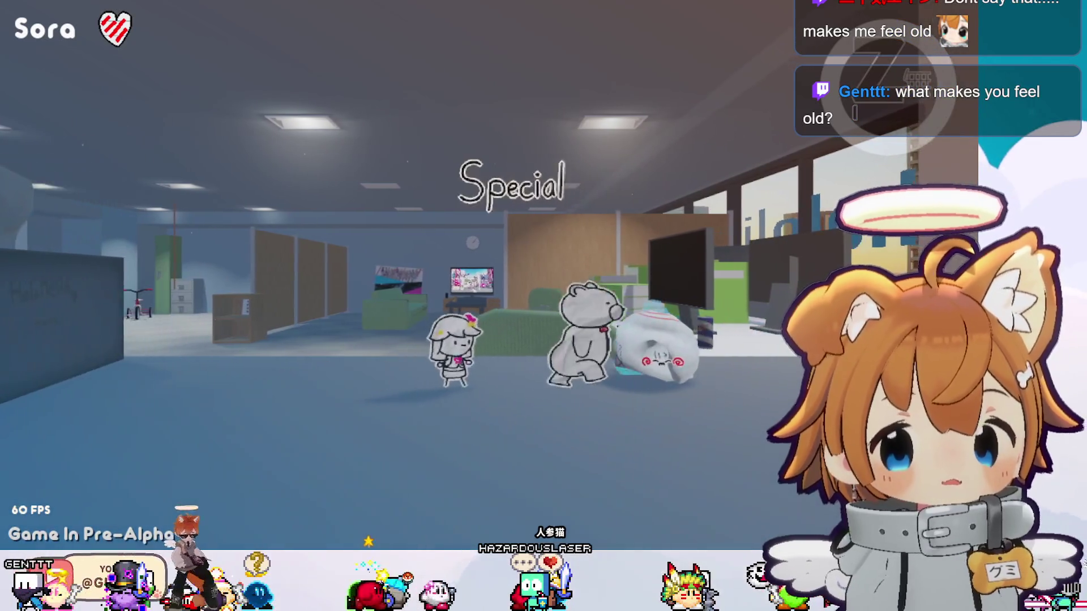
key(a)
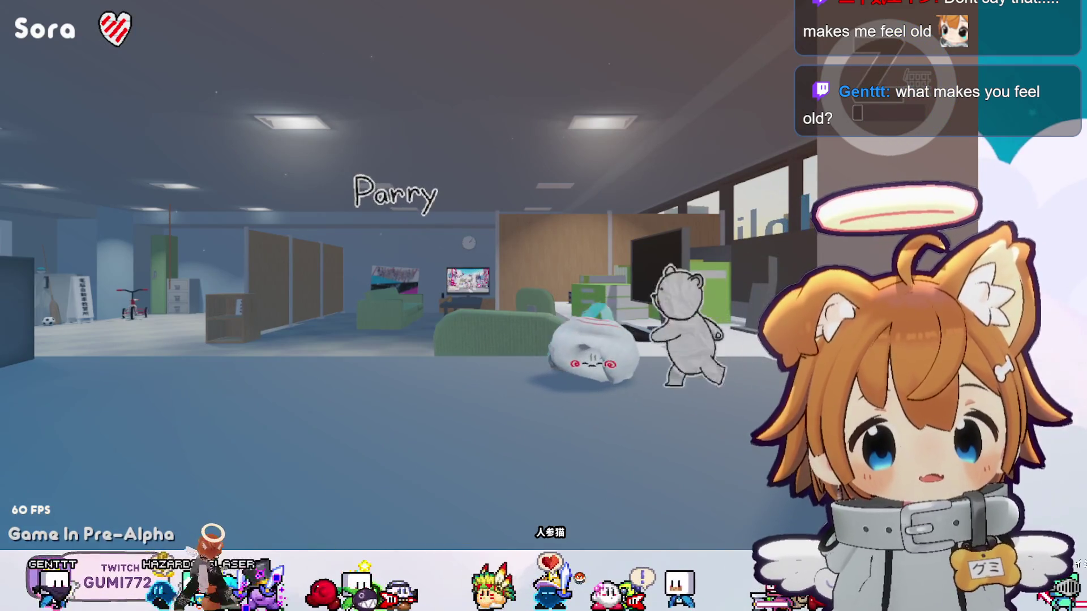
key(a)
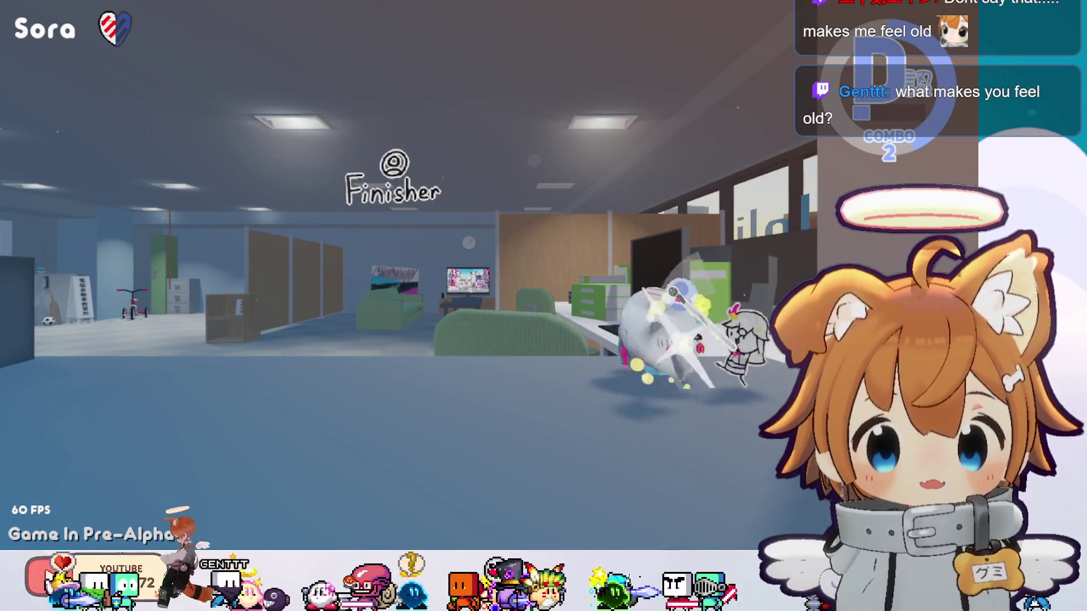
key(j)
key(j)
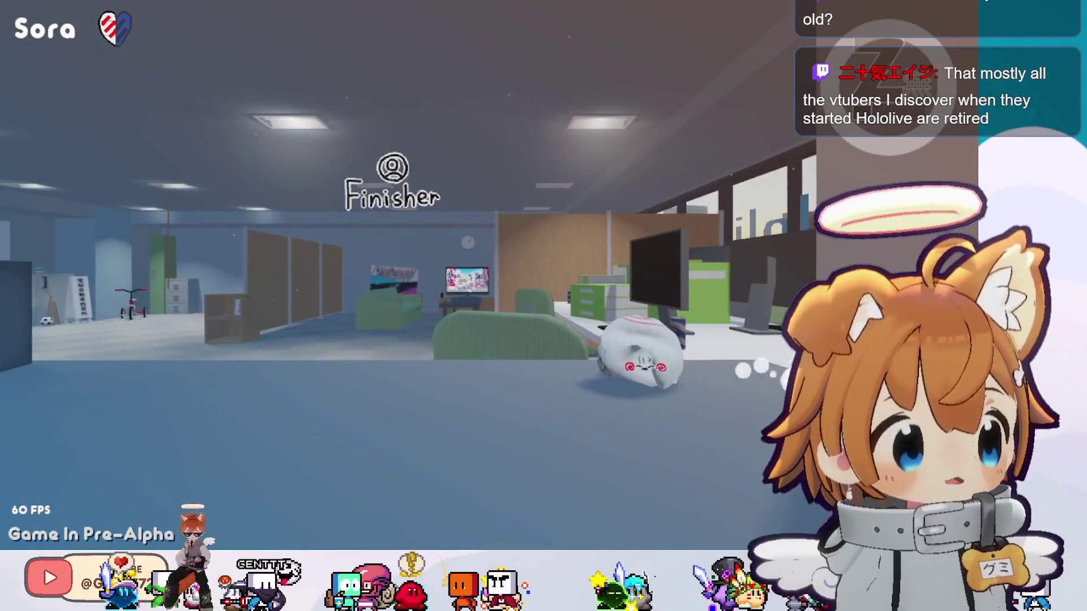
key(j)
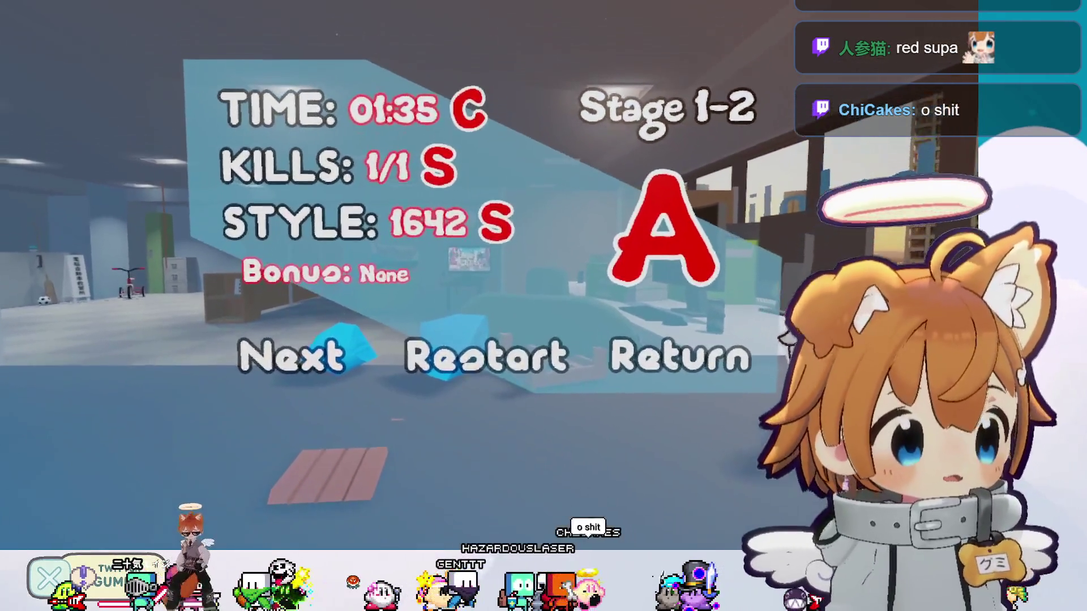
Continue from the A-rank results screen (01:35, 1/1 kills, 1642 style) to the next stage.
key(Return)
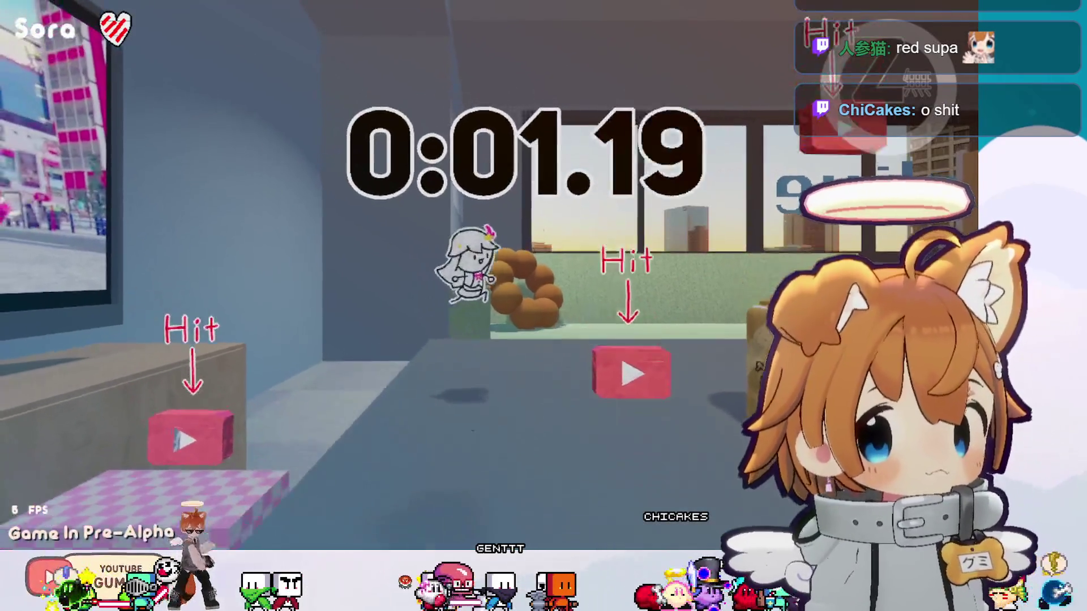
Jump across the pink platform, donut and dictionary box, then pause and resume the game.
key(space)
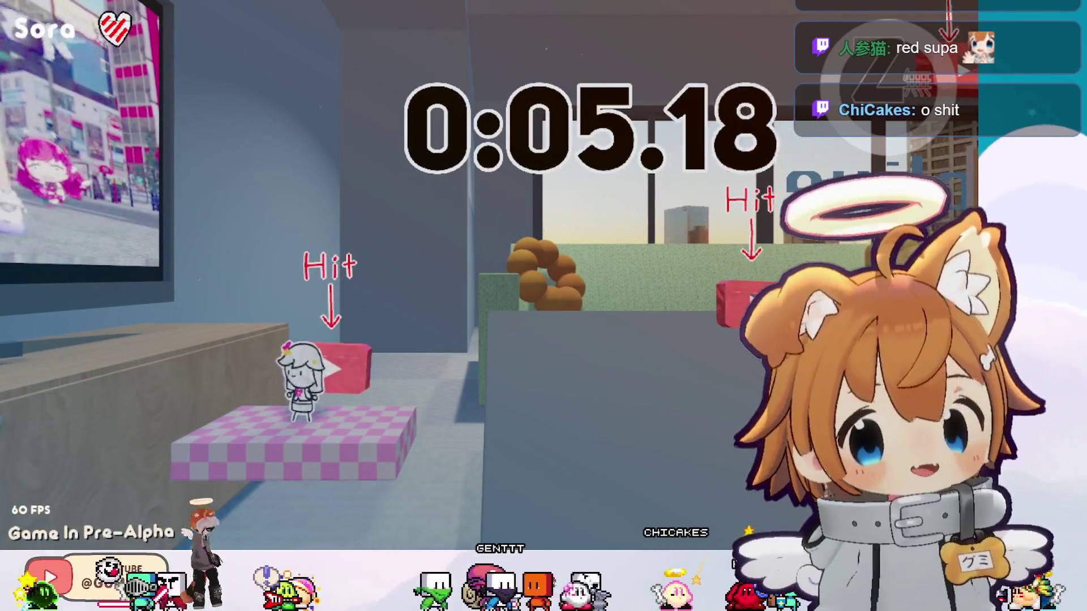
key(space)
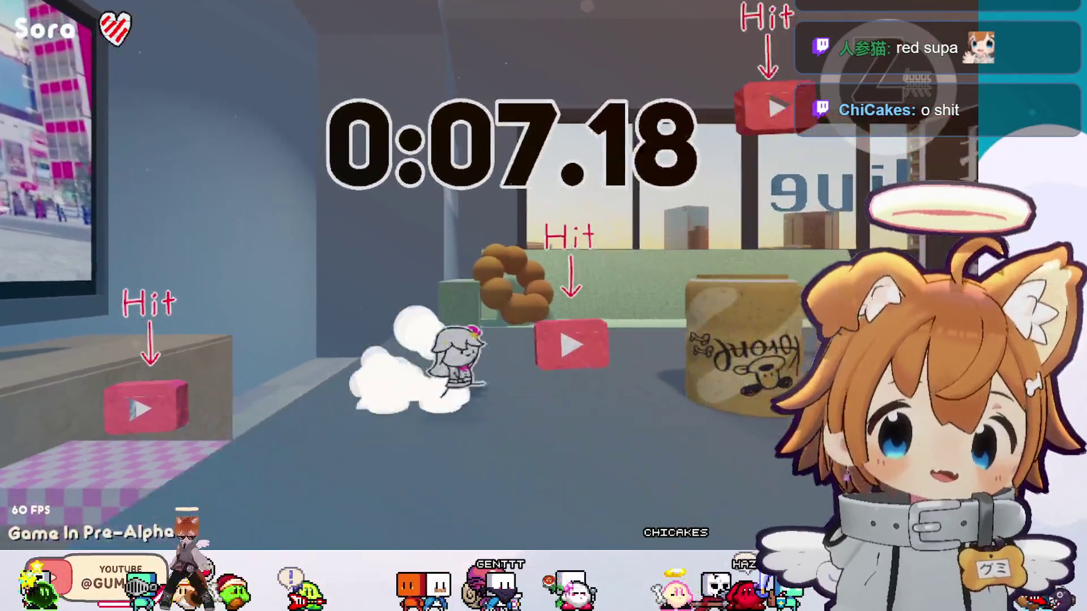
key(space)
key(space)
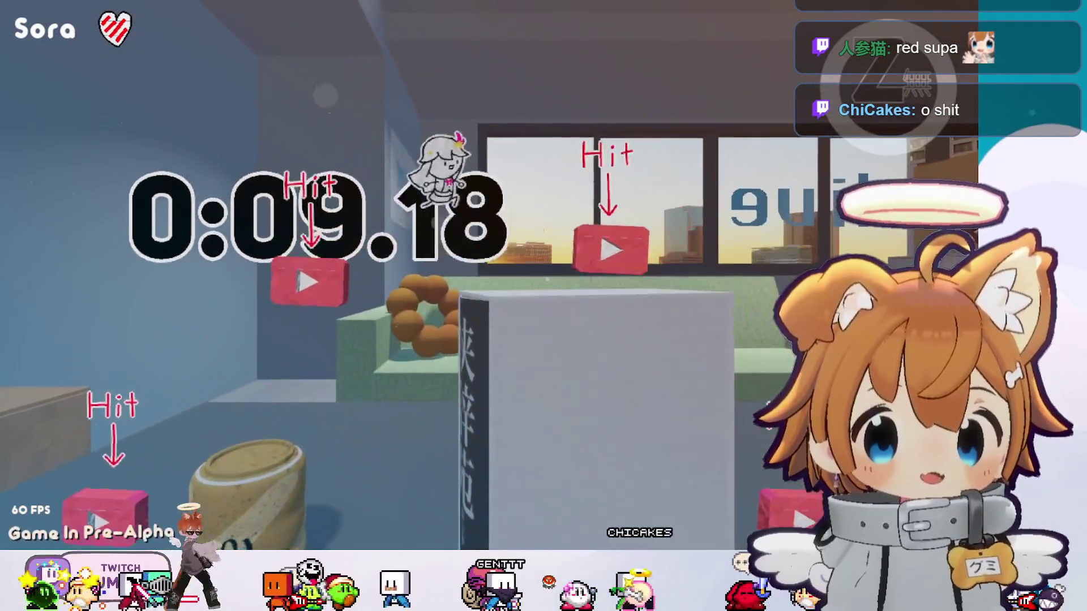
key(space)
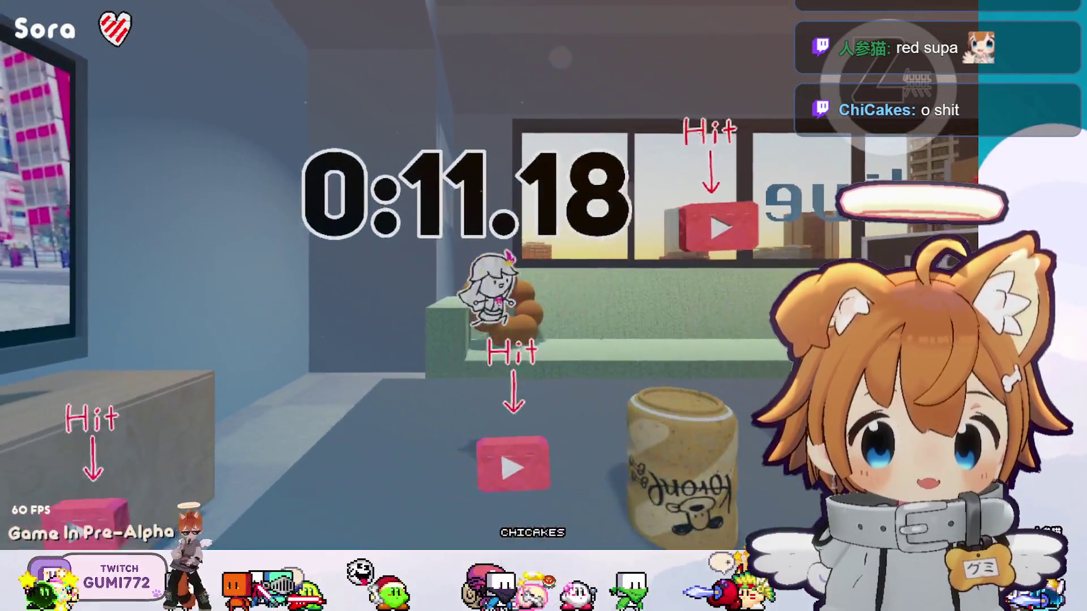
key(Escape)
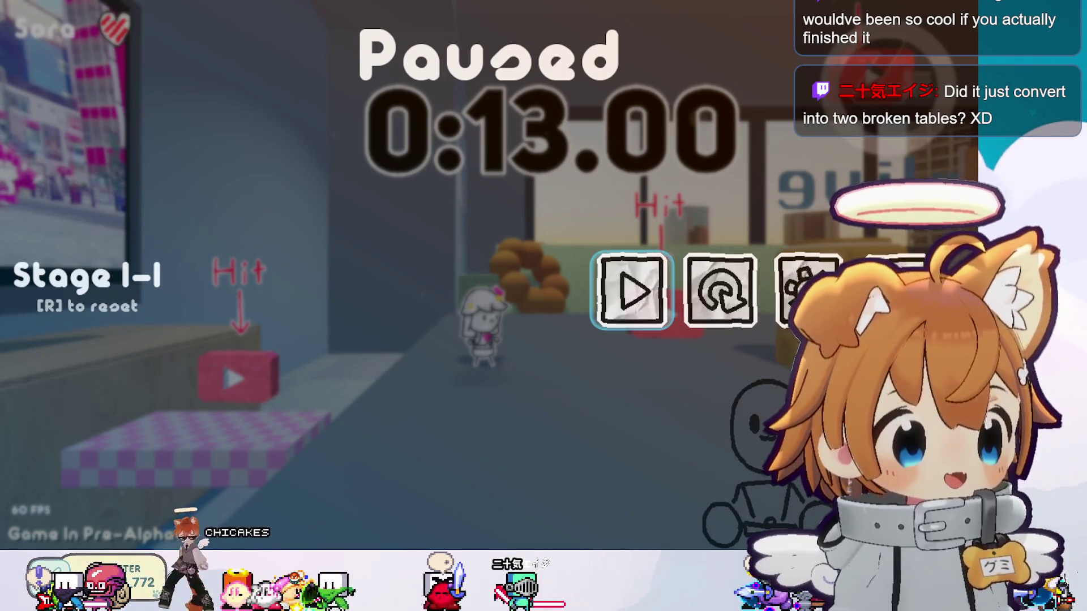
key(Escape)
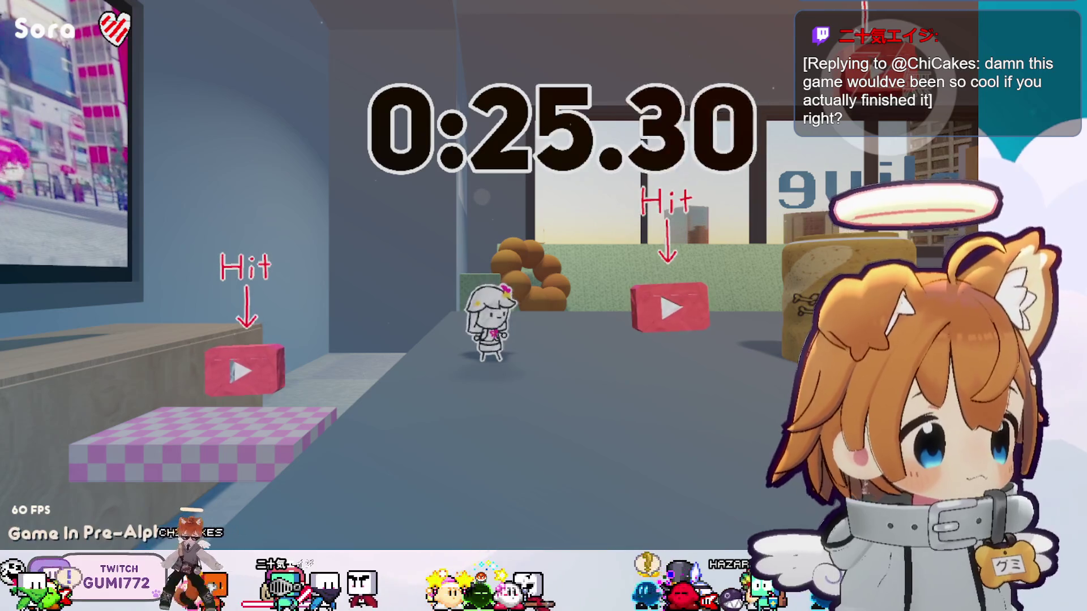
Pause, resume and restart the Hit-target stage several times.
key(Escape)
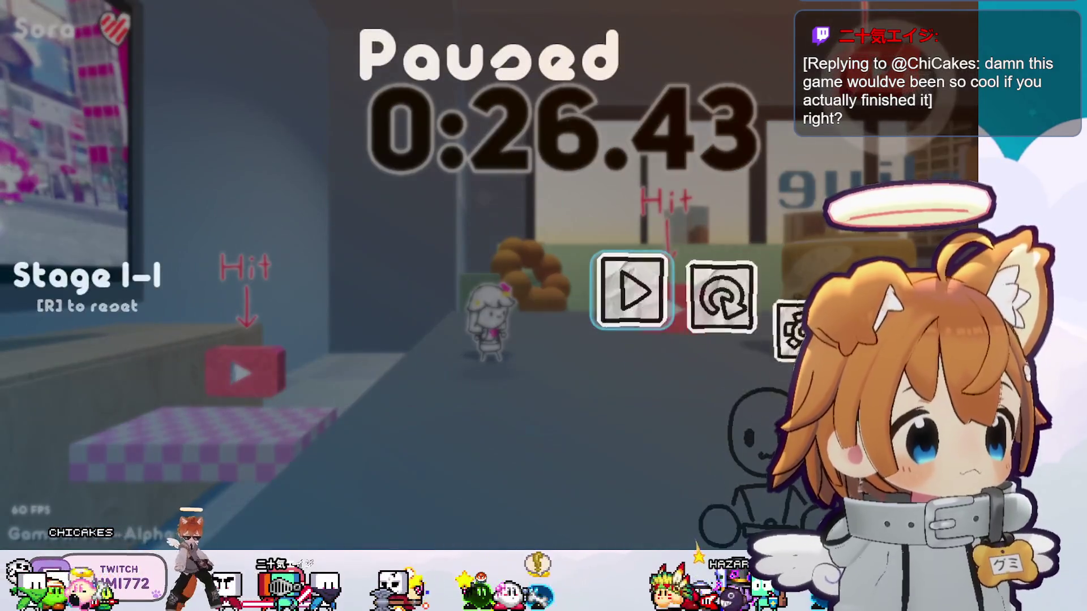
key(Escape)
key(Escape)
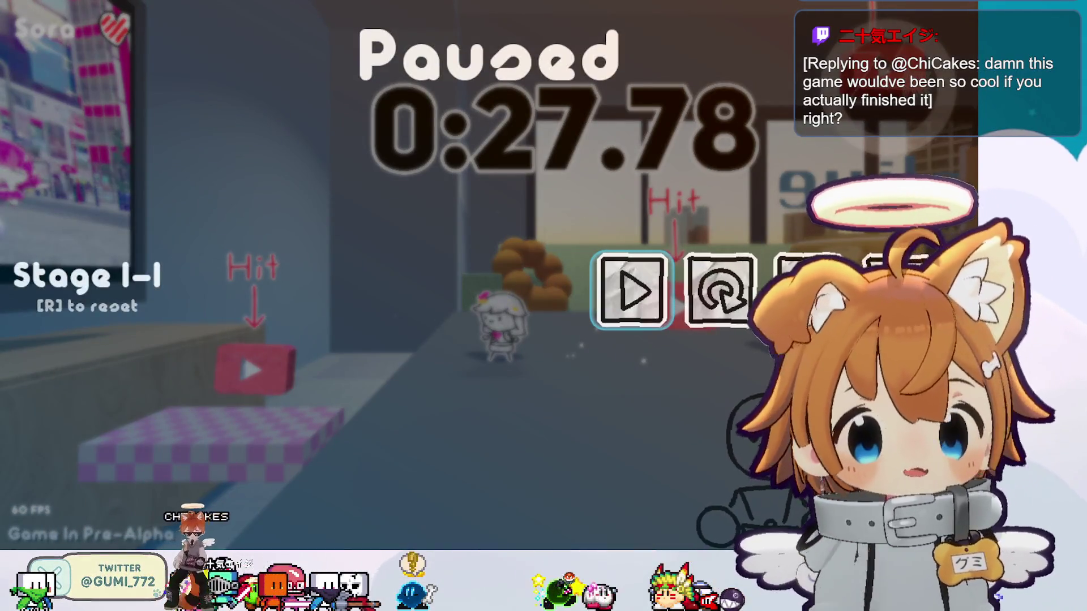
key(r)
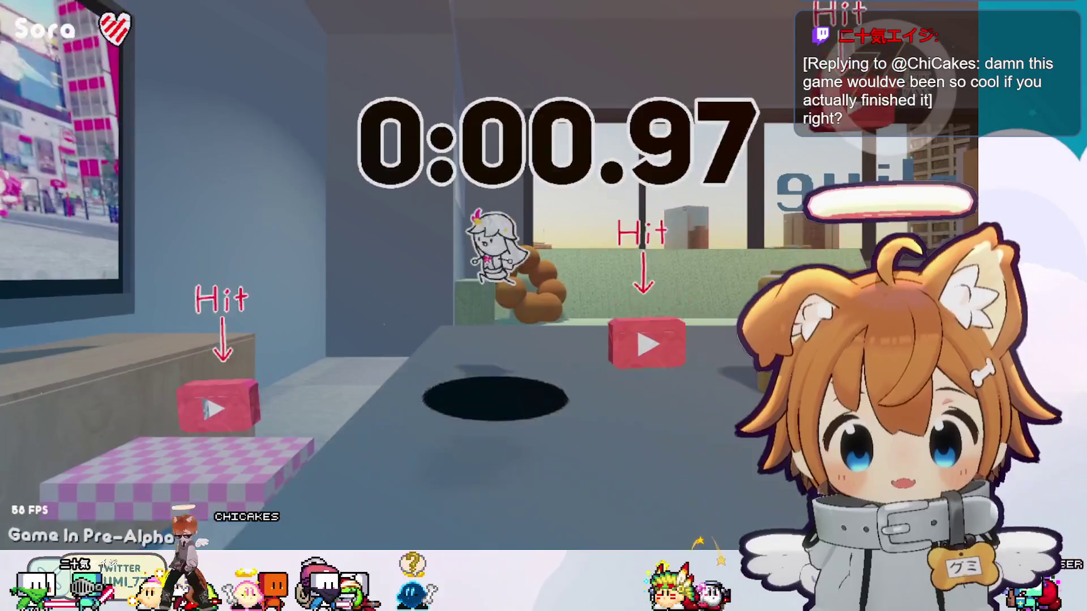
key(Escape)
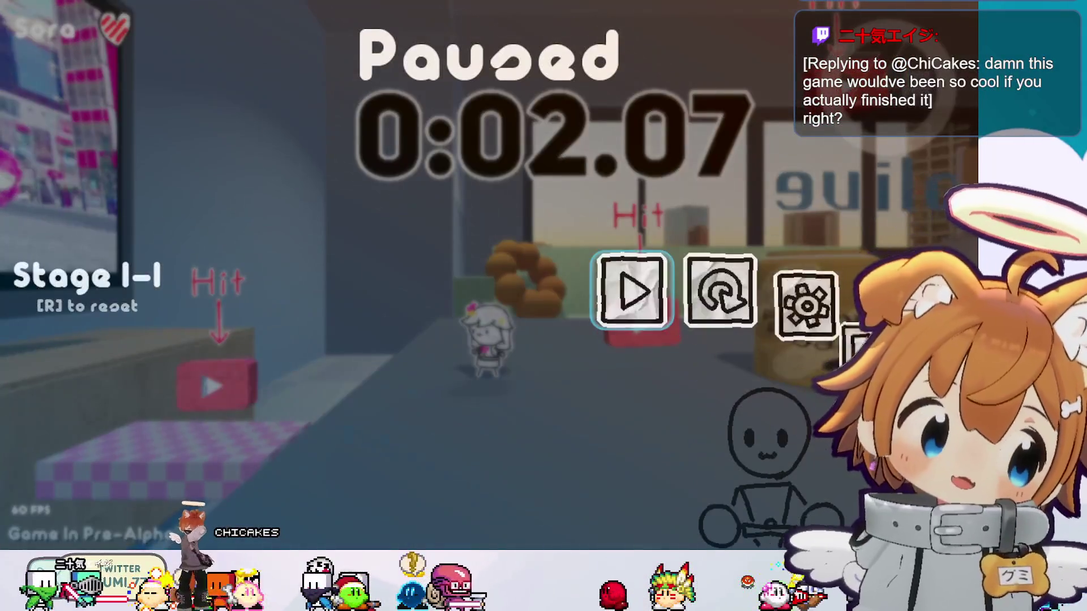
key(Escape)
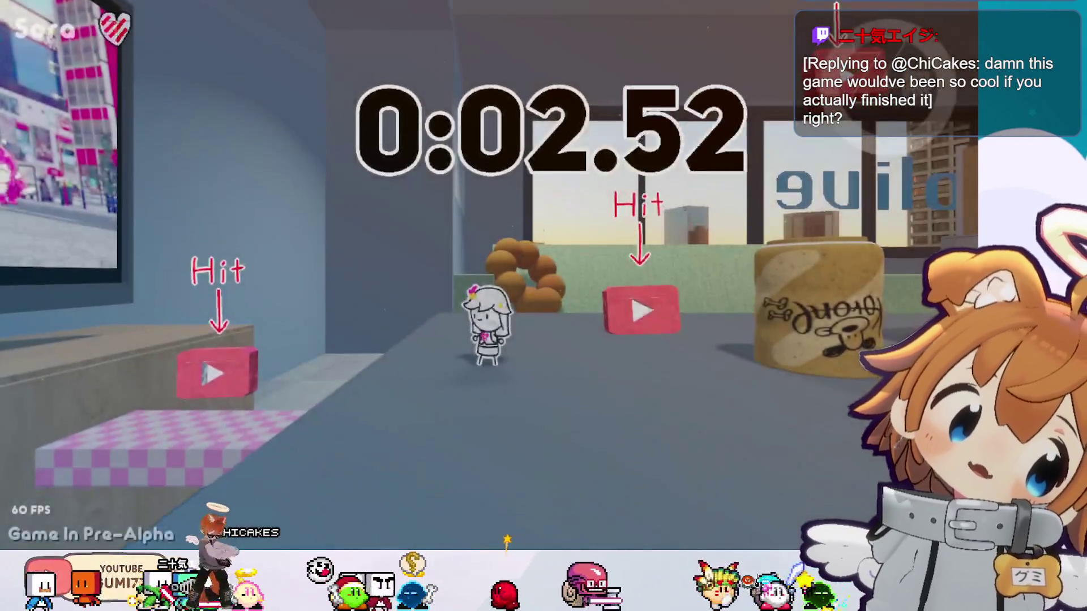
key(Escape)
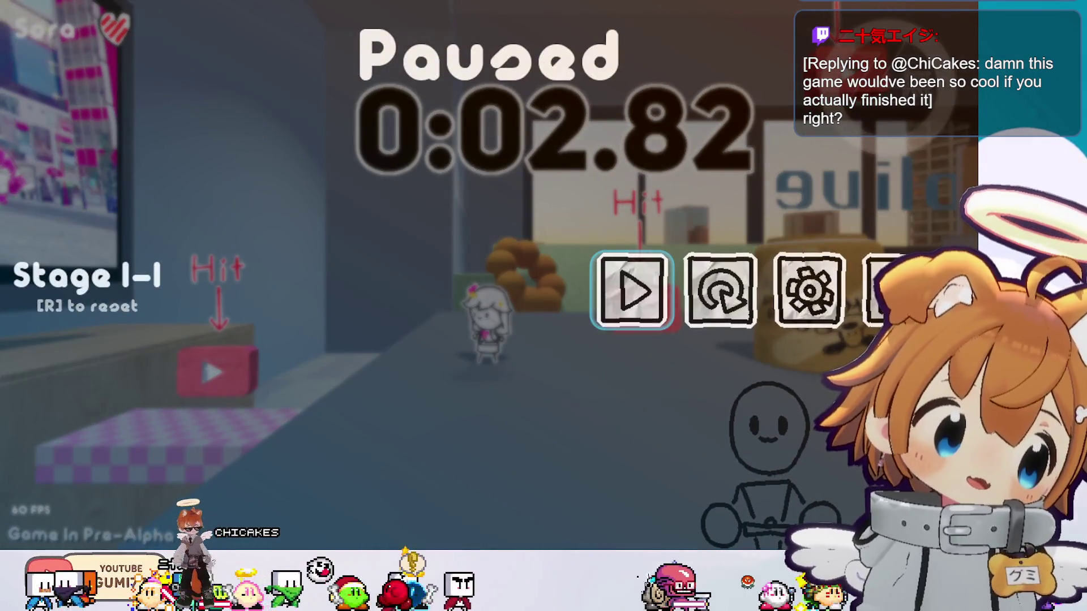
key(Escape)
key(Escape)
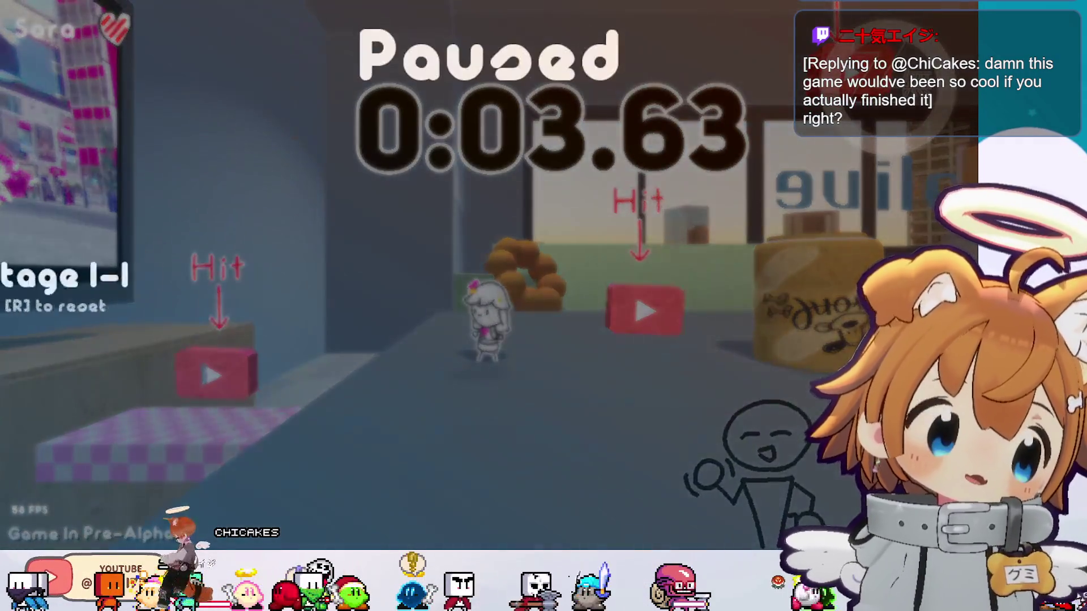
key(Escape)
key(Escape)
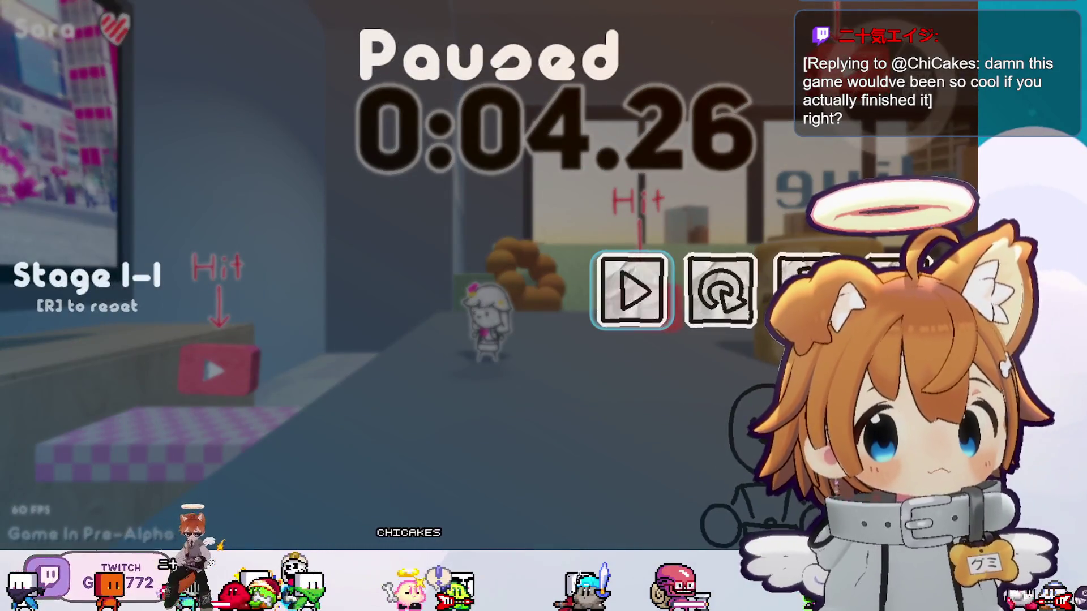
key(r)
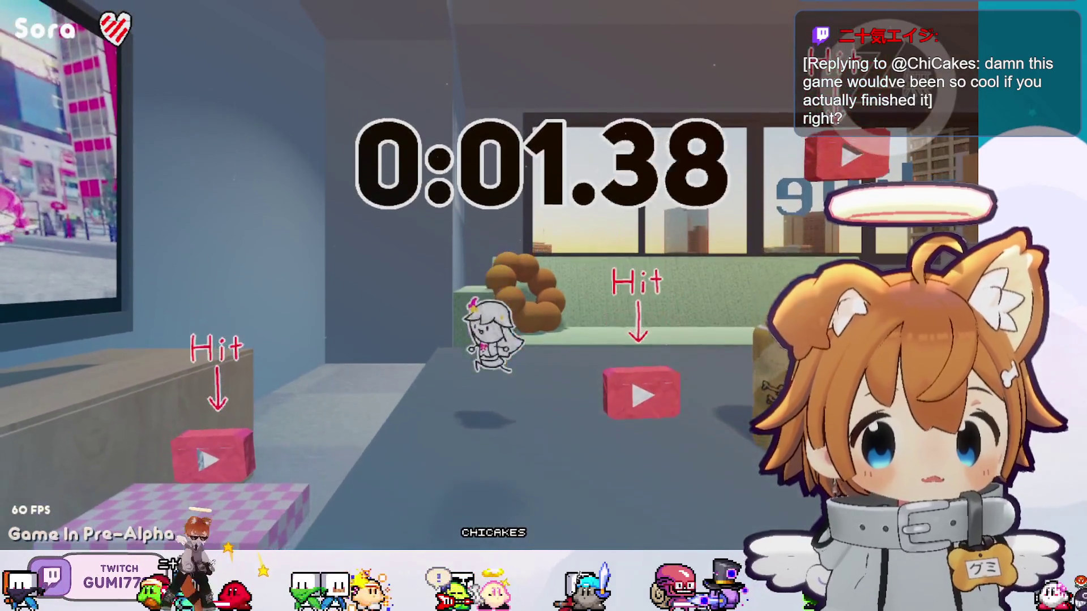
Attempt runs hitting targets across the checkered platform, jar and dictionary box, restarting once.
key(a)
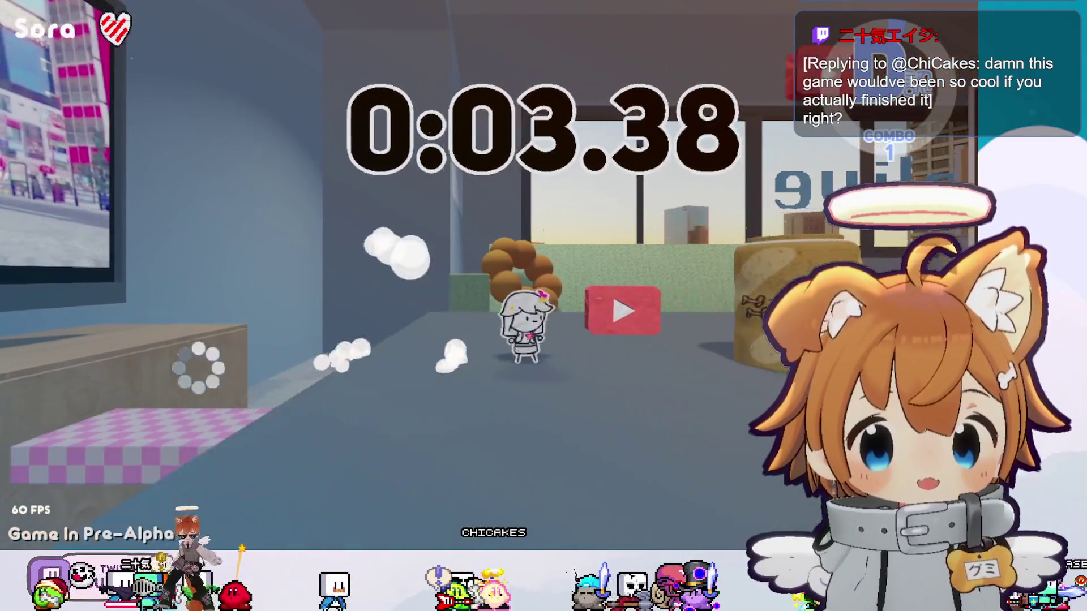
key(w)
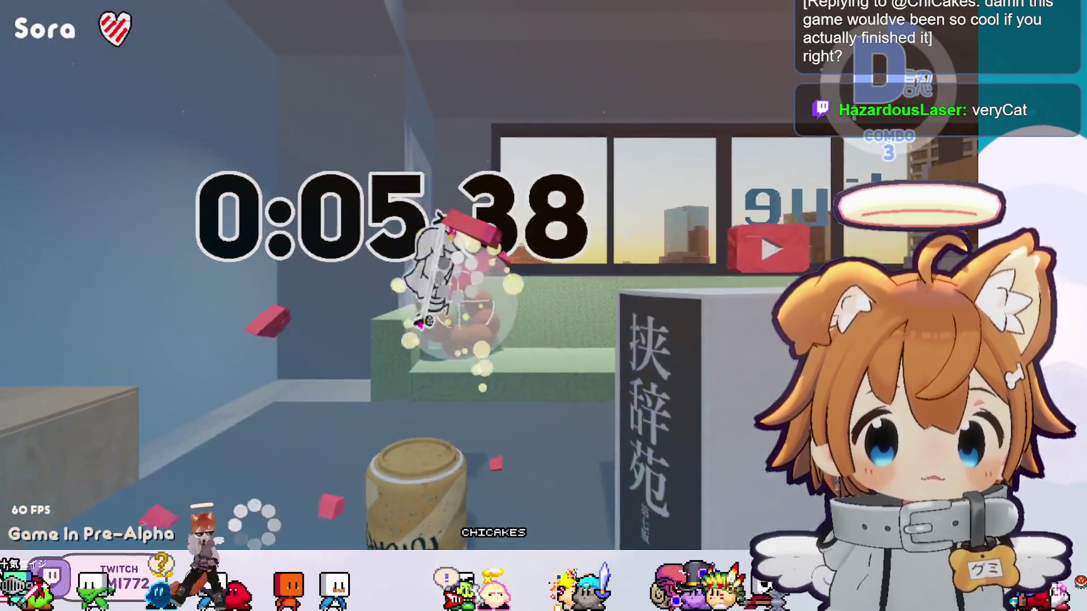
key(w)
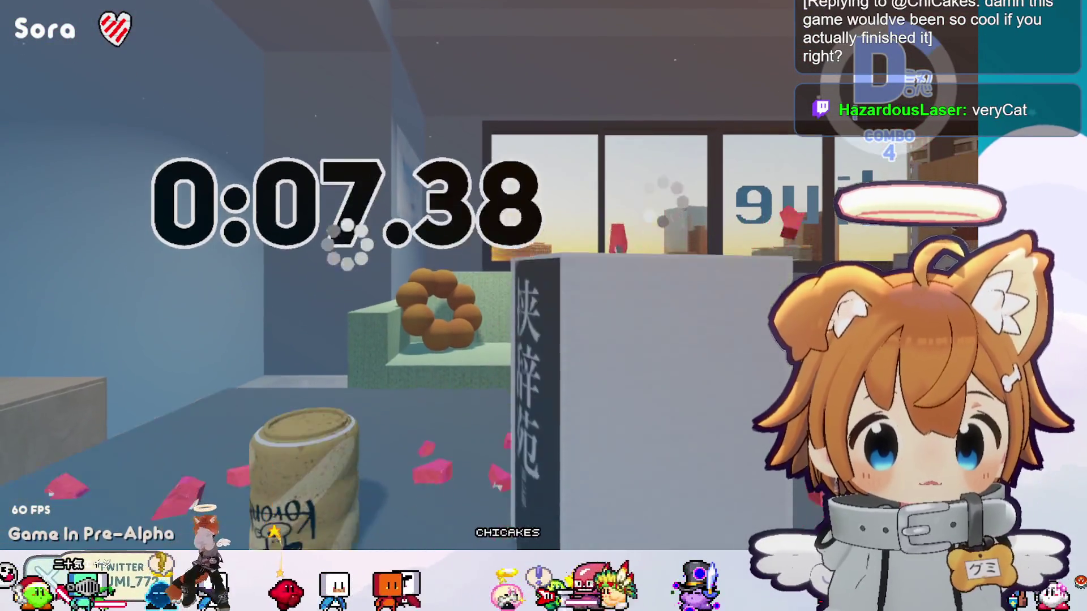
key(w)
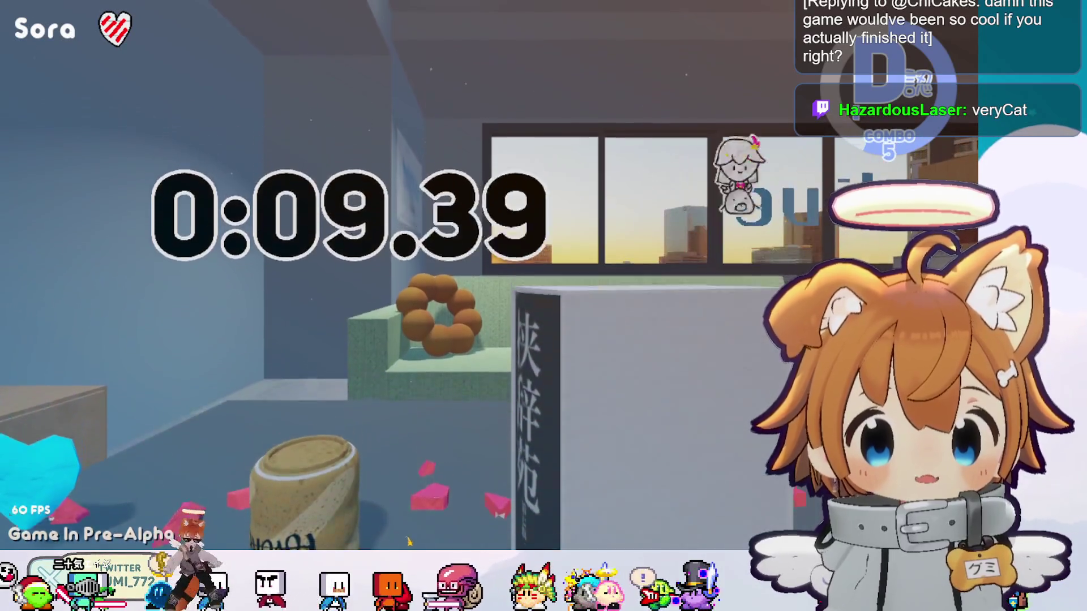
key(r)
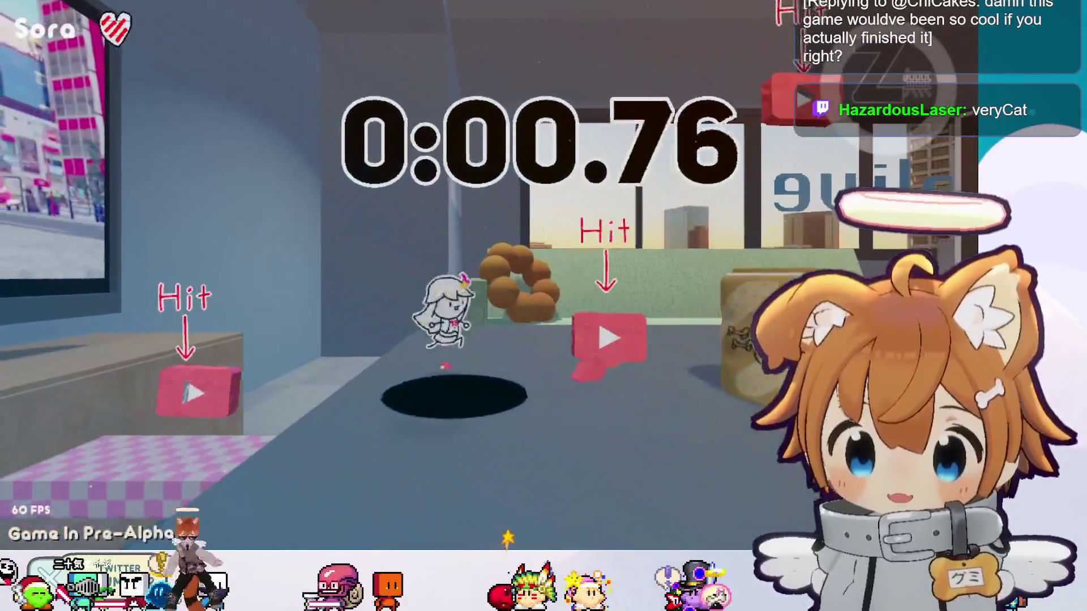
key(a)
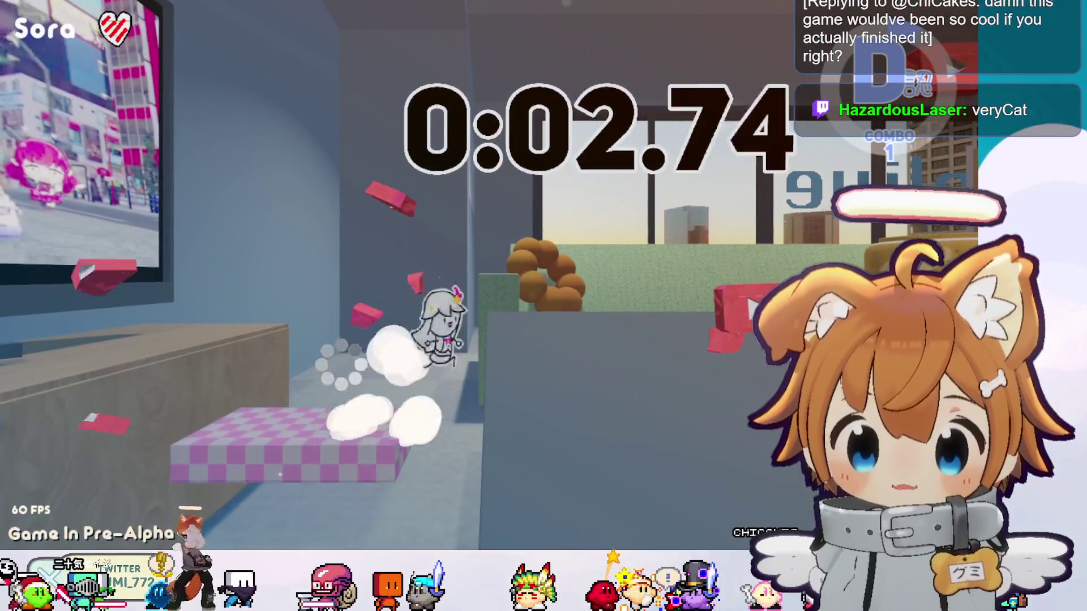
key(w)
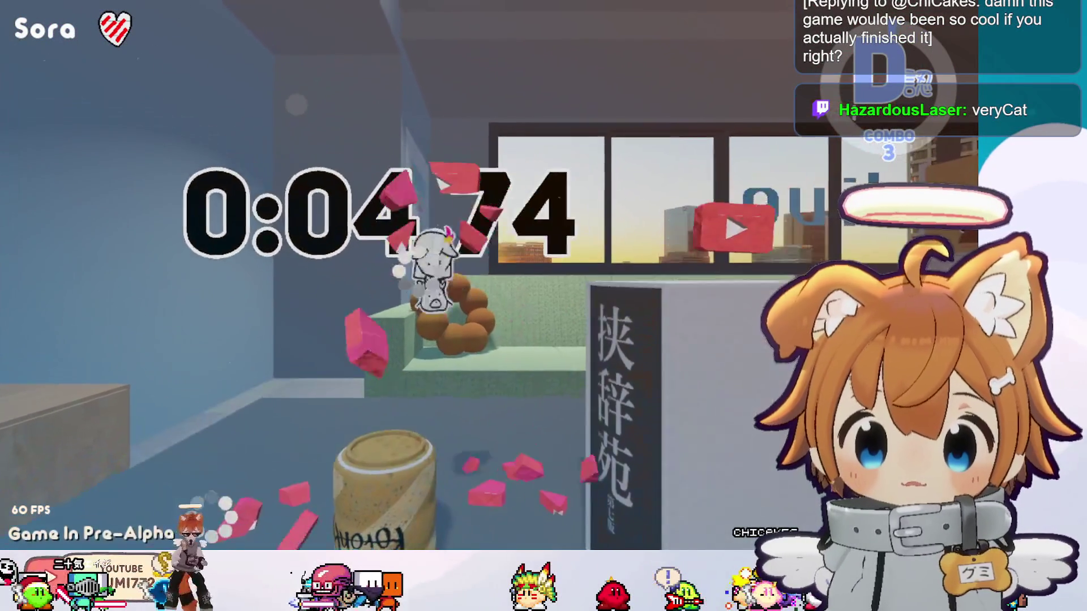
key(space)
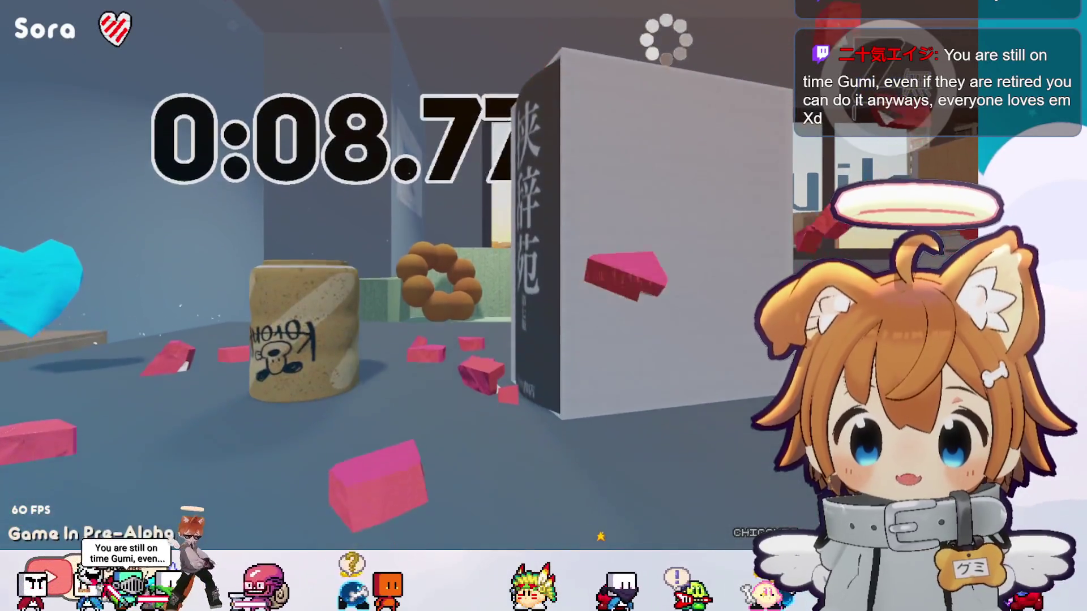
Restart and clear Stage 1-3 with an S rank in 00:14, then continue to the lounge stage.
key(r)
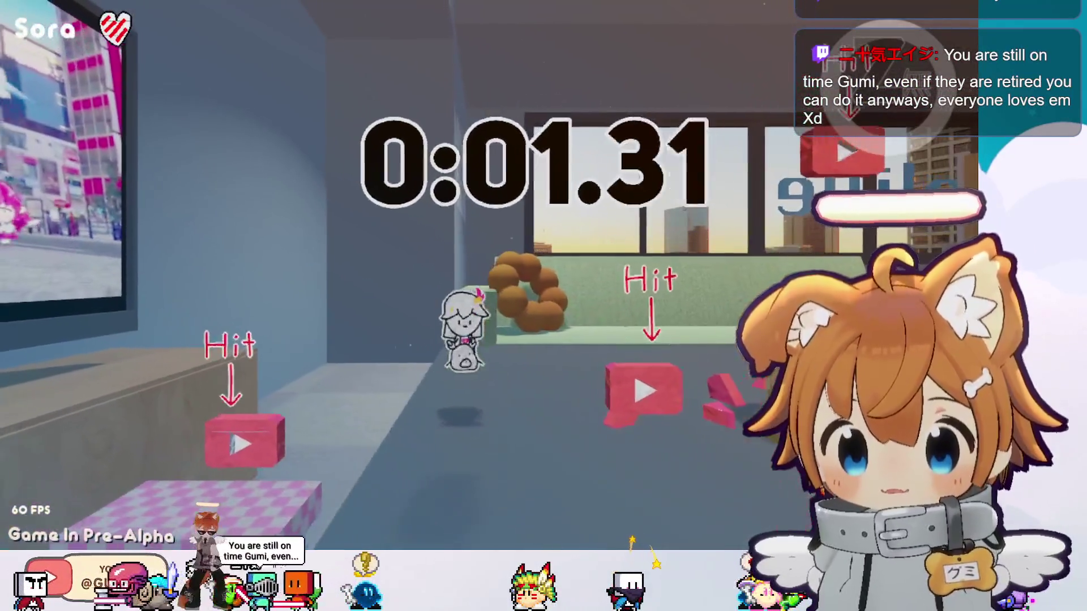
key(space)
key(space)
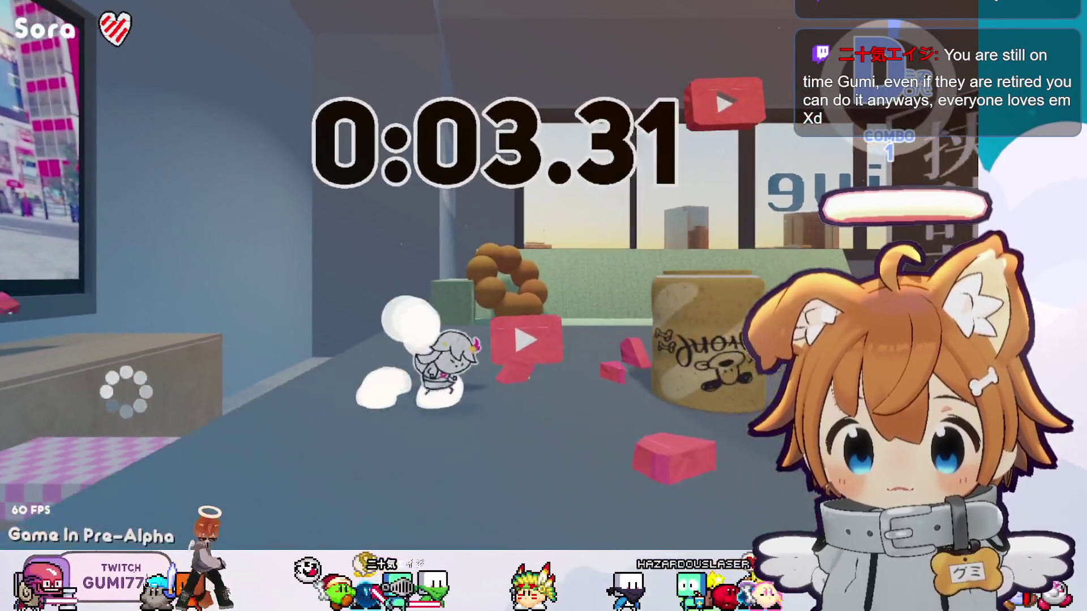
key(space)
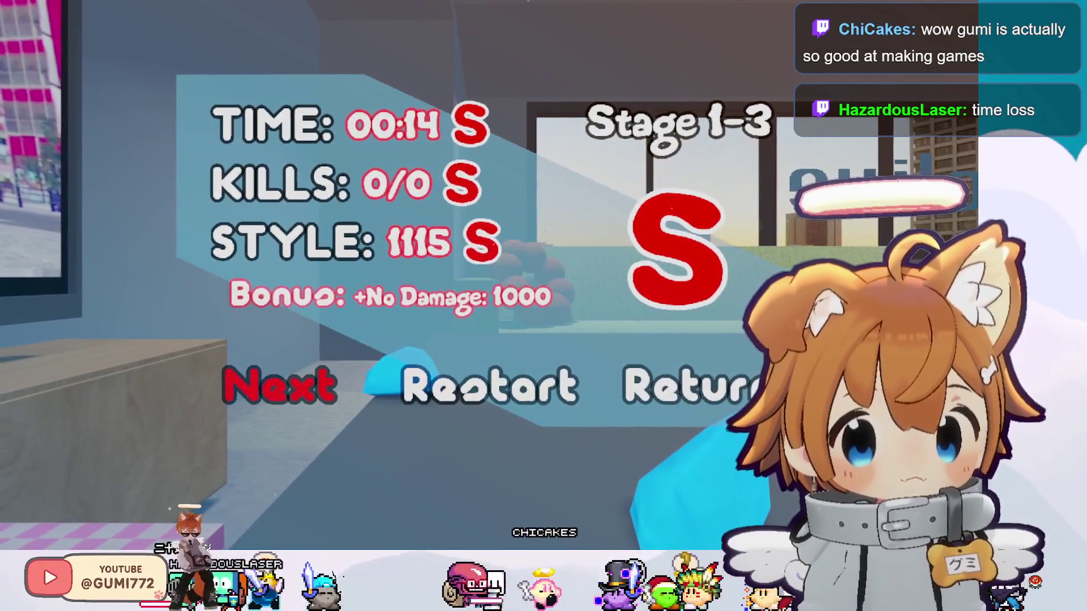
key(Return)
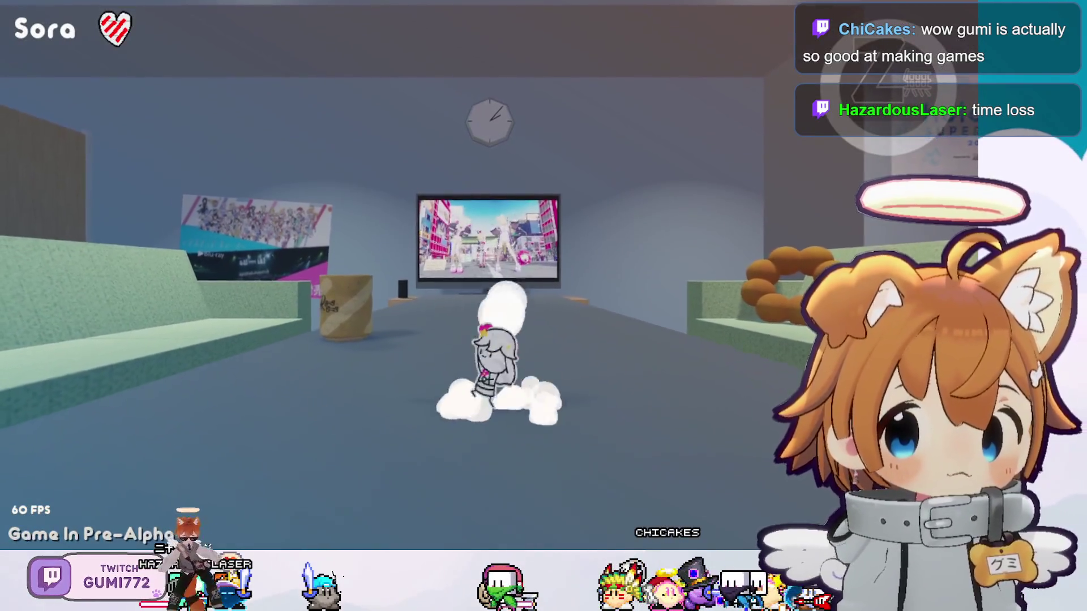
Slash through the white blob creatures to clear Stage 1-4 with all 4 kills.
key(d)
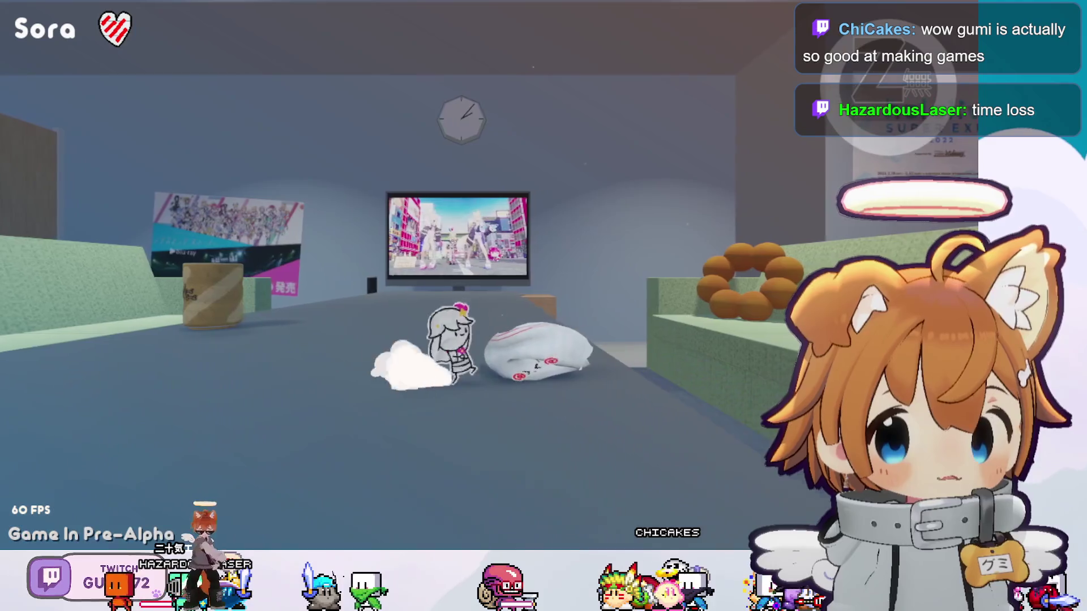
key(j)
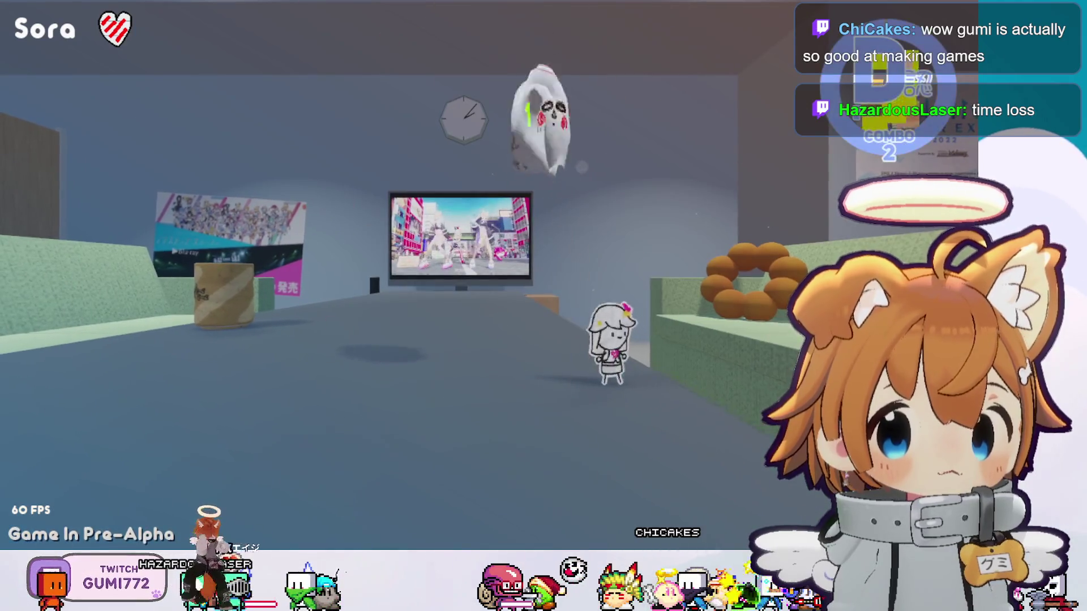
key(a)
key(j)
key(j)
key(j)
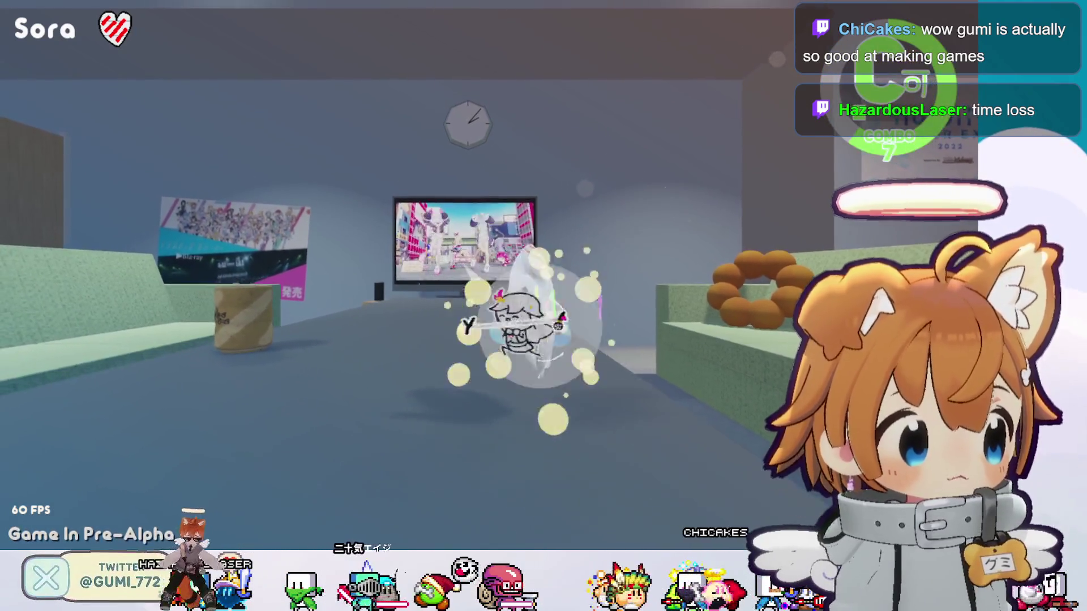
key(j)
key(j)
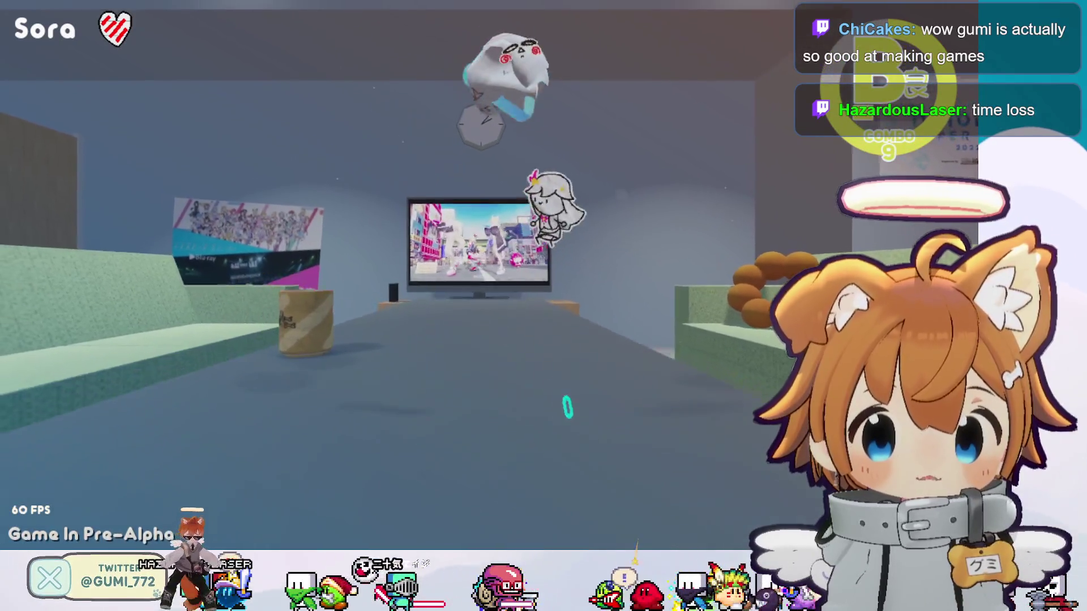
key(space)
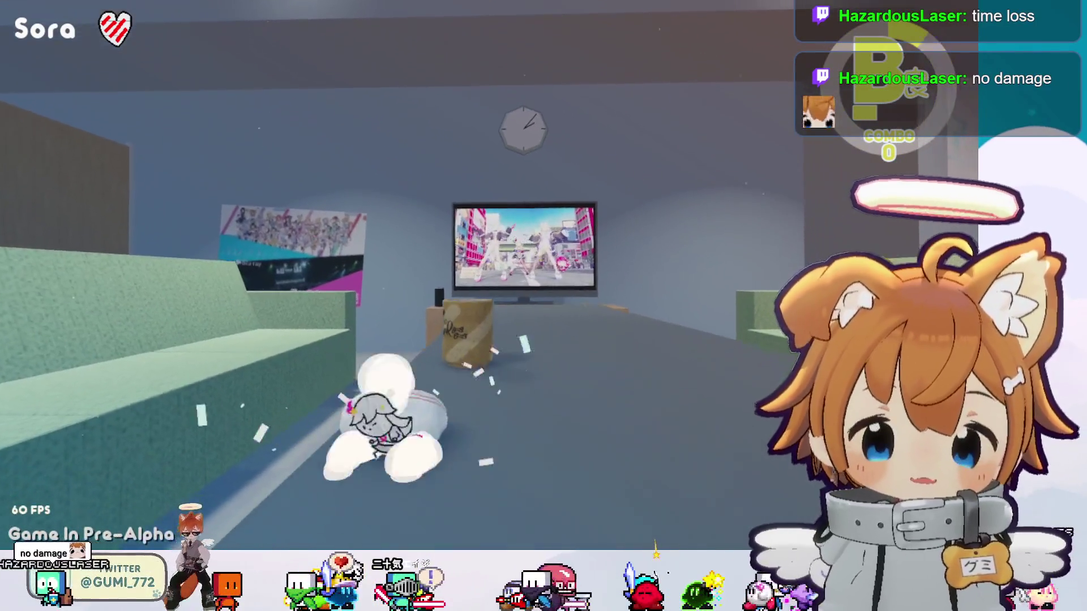
key(j)
key(j)
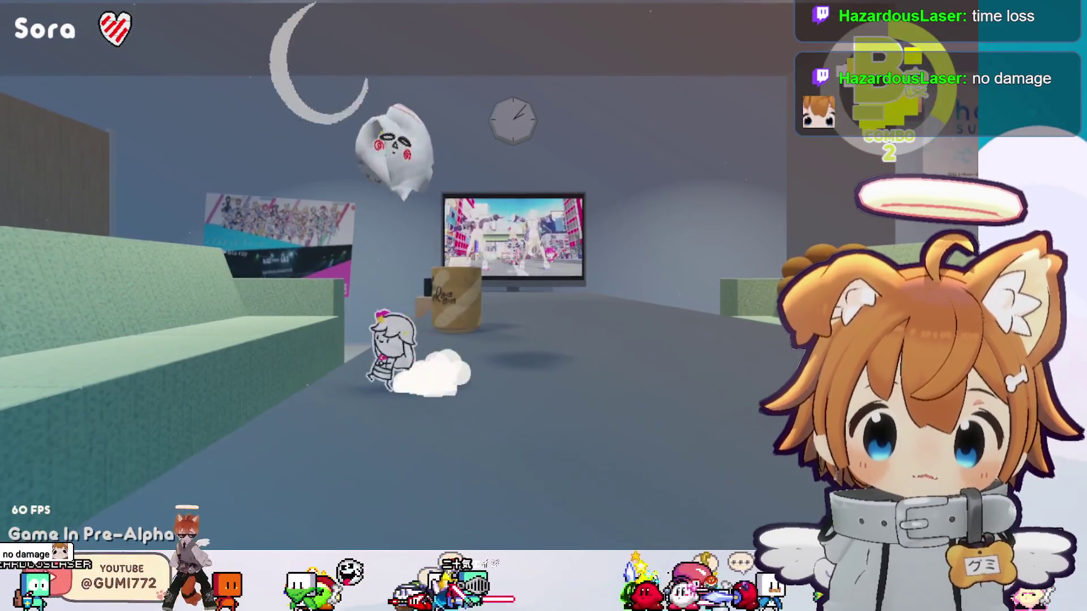
key(j)
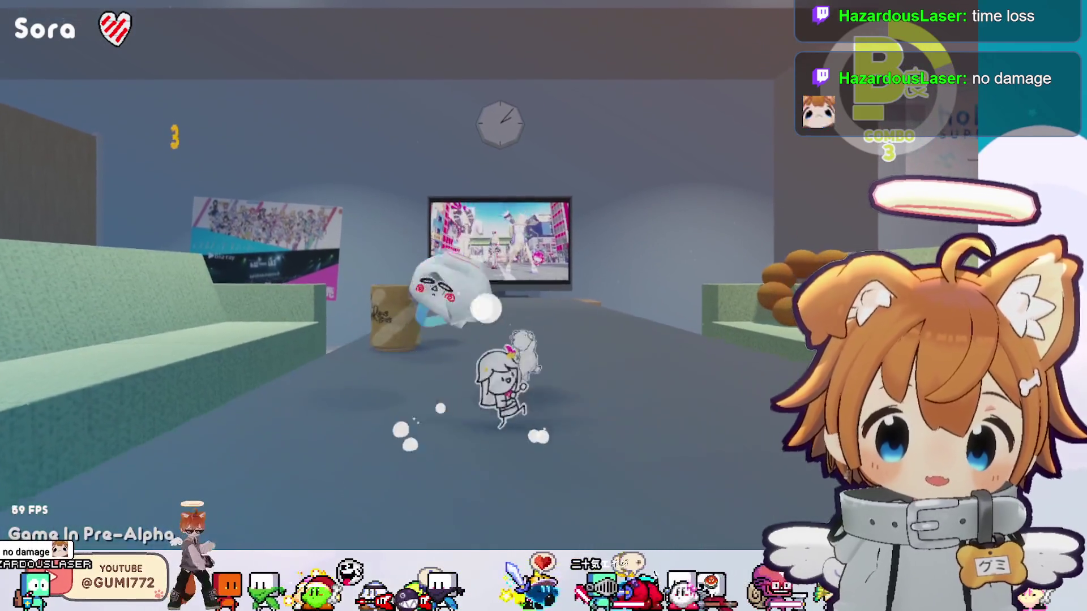
key(j)
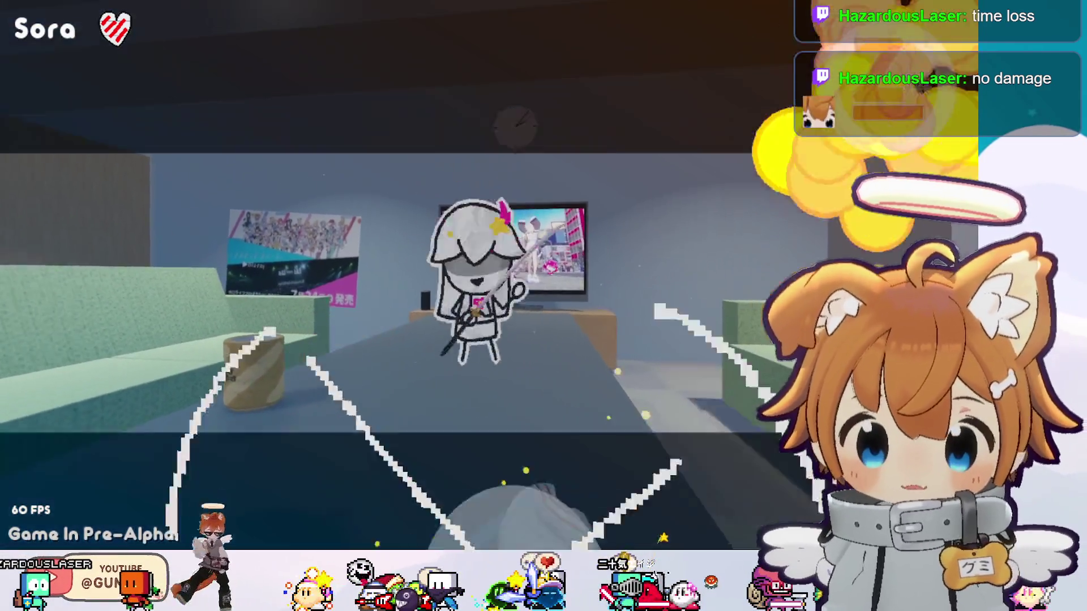
key(j)
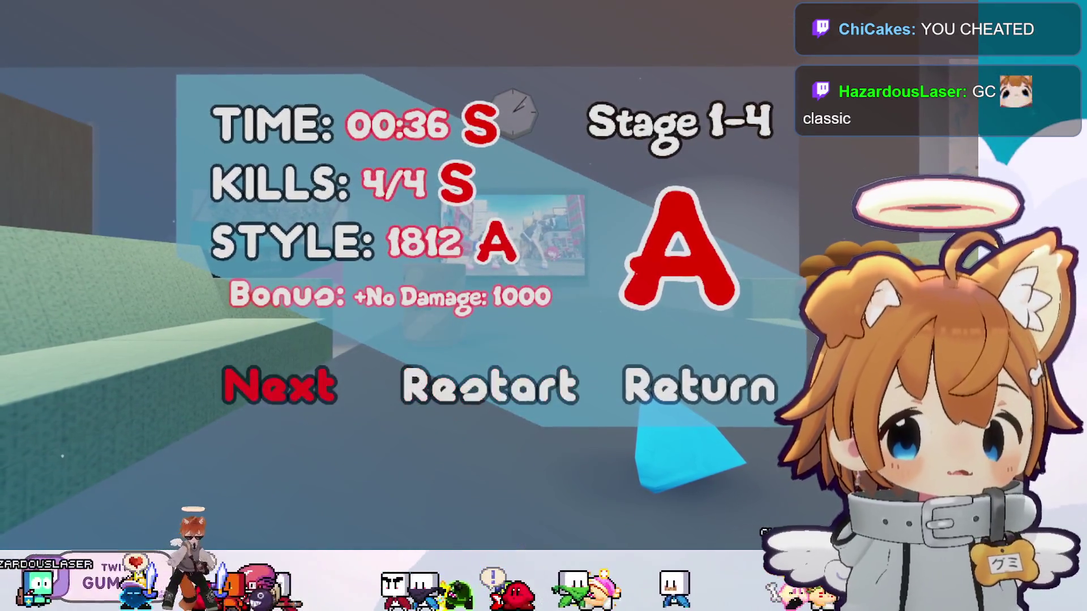
Leave the Stage 1-4 results and walk across the stage map onto the Stage 1-Boss node.
key(Return)
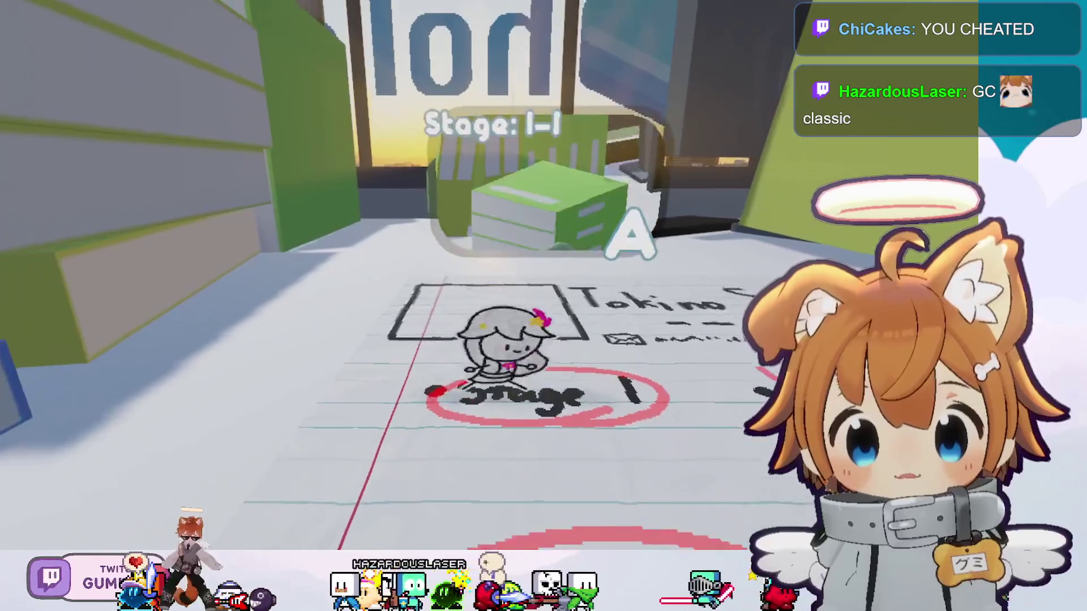
key(Right)
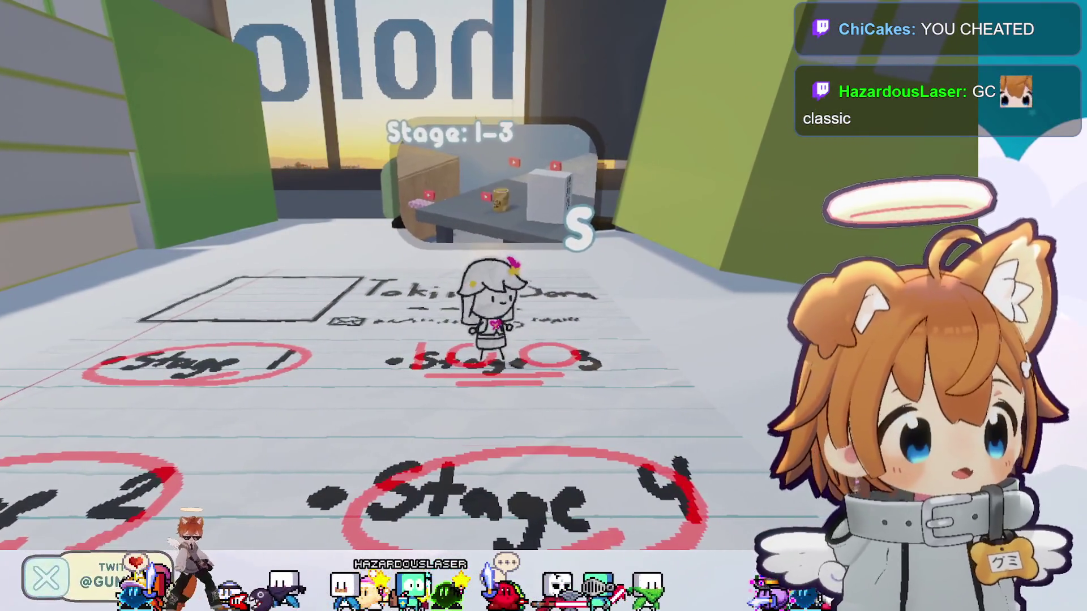
key(Left)
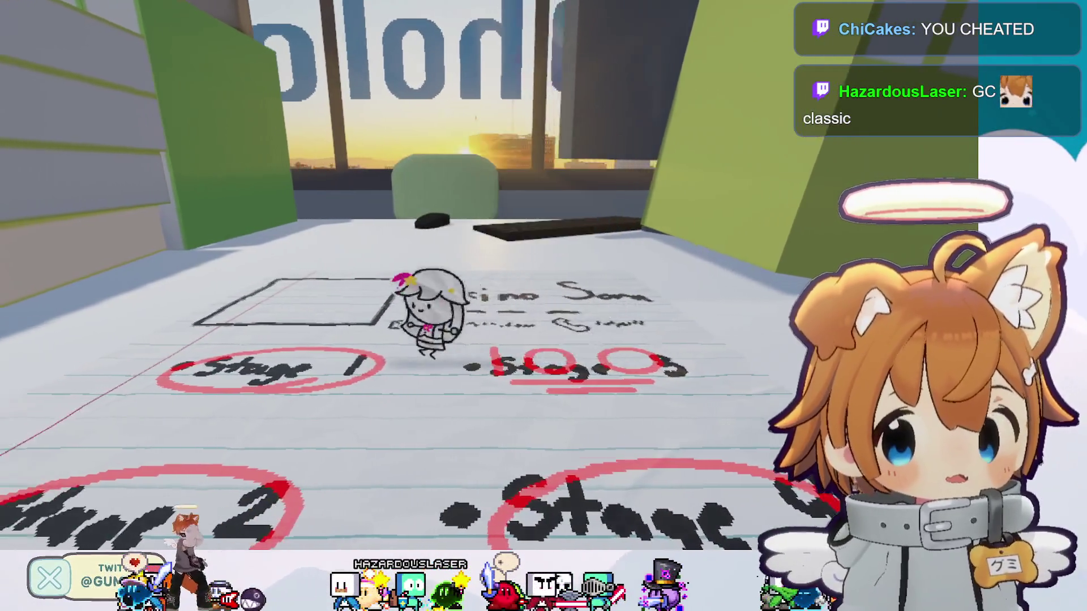
key(Down)
key(Right)
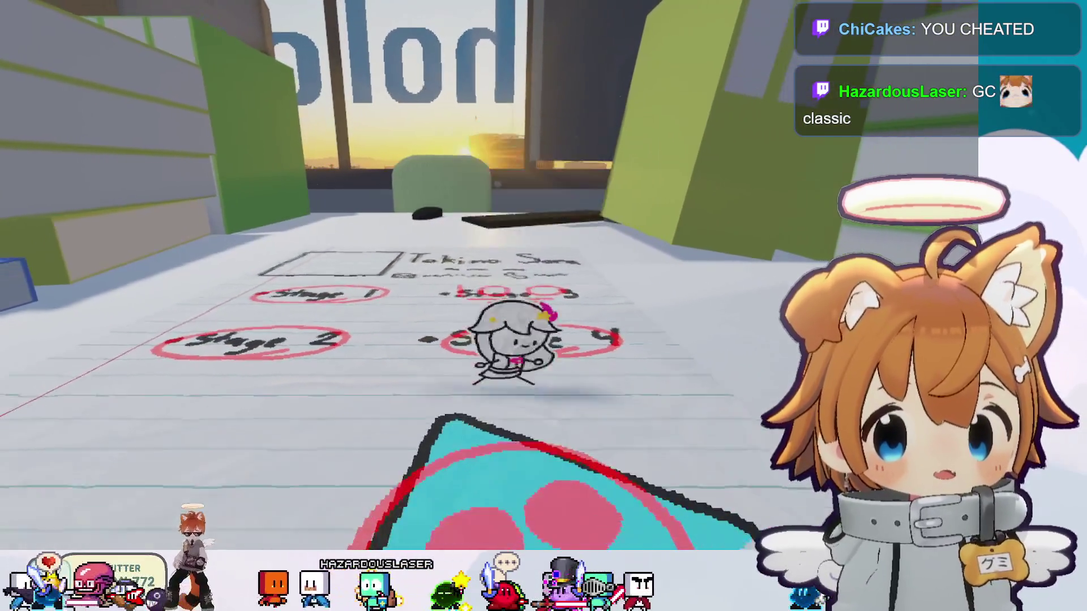
key(Down)
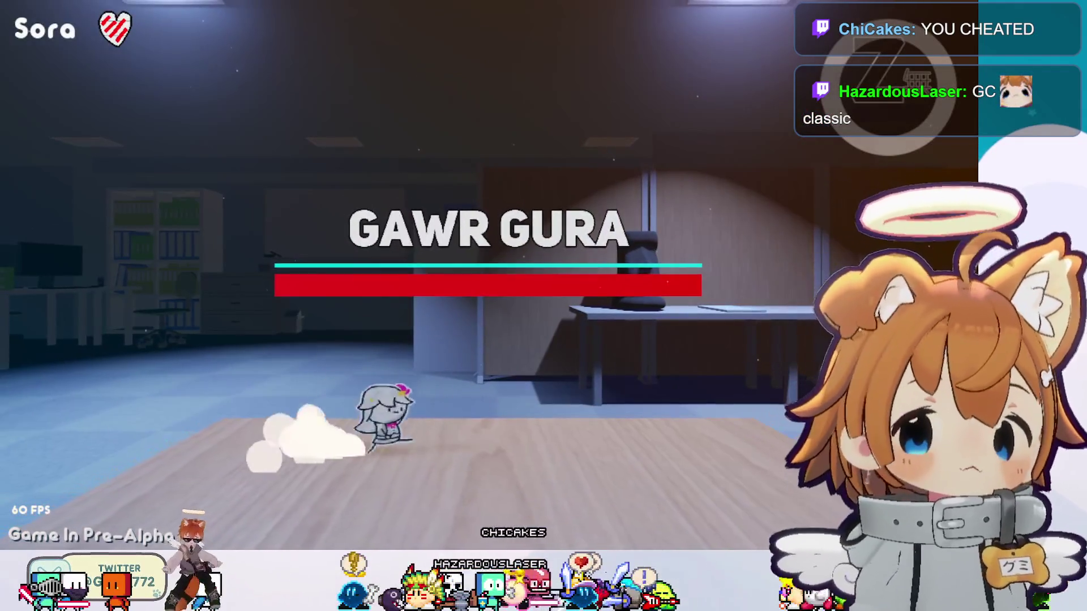
Dodge Gawr Gura, then chain sword hits on her while she is in the bubble.
key(Left)
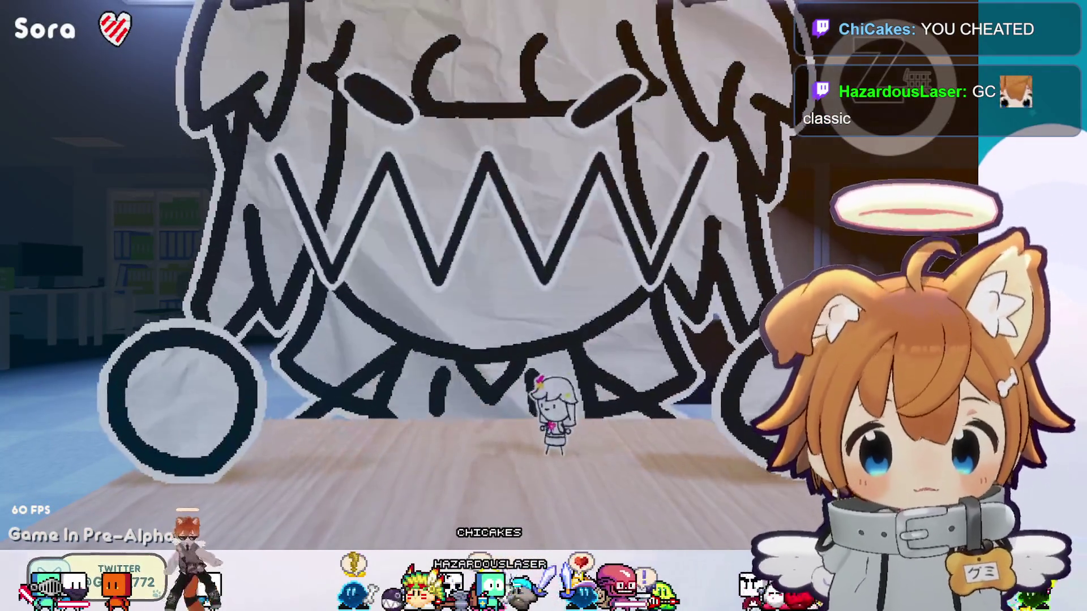
key(Right)
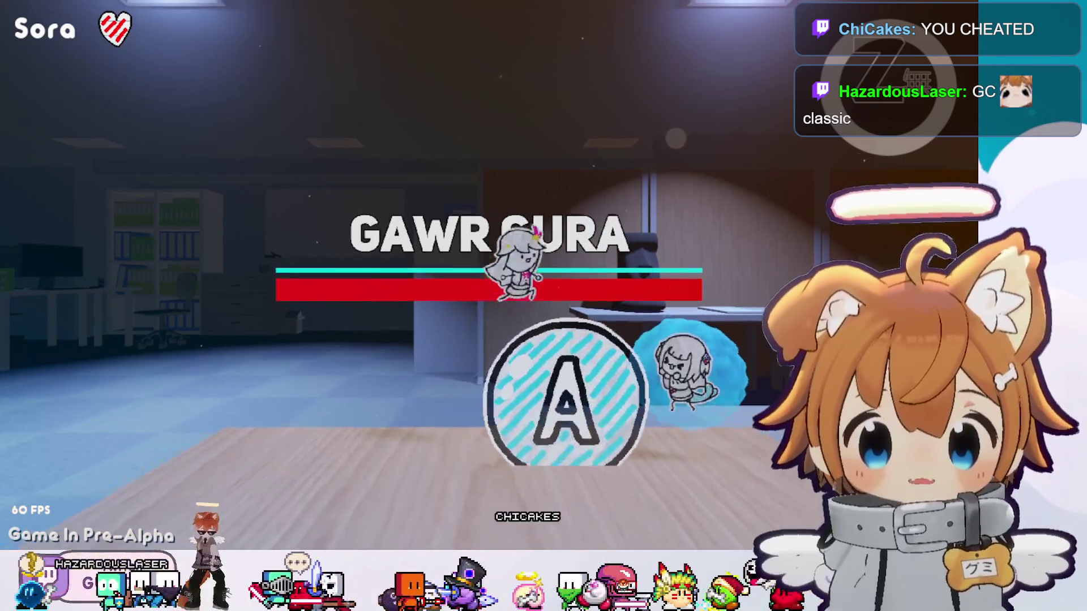
key(a)
key(Right)
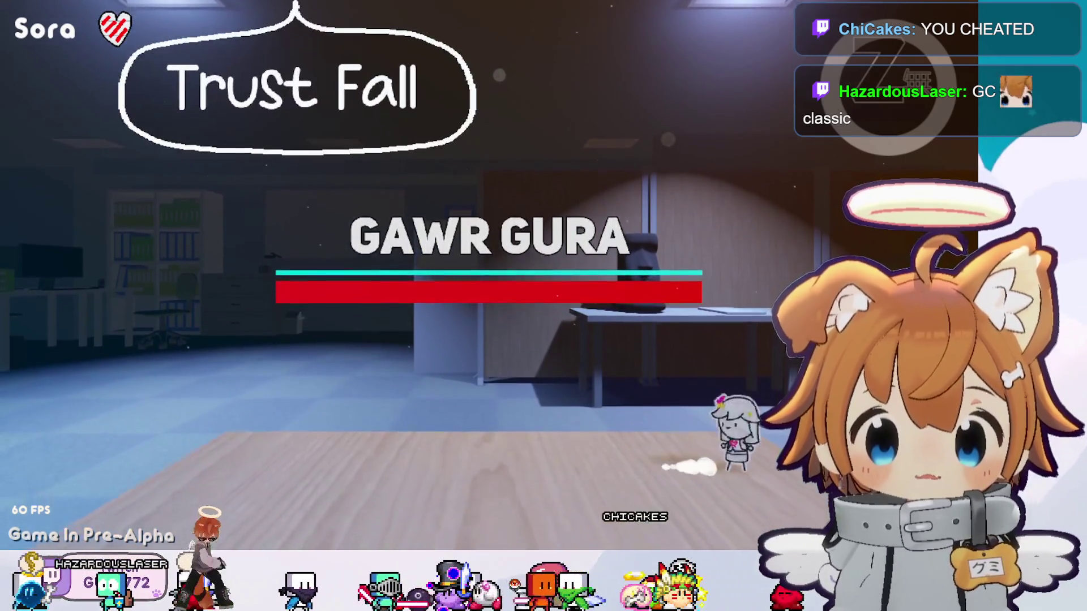
key(Left)
key(a)
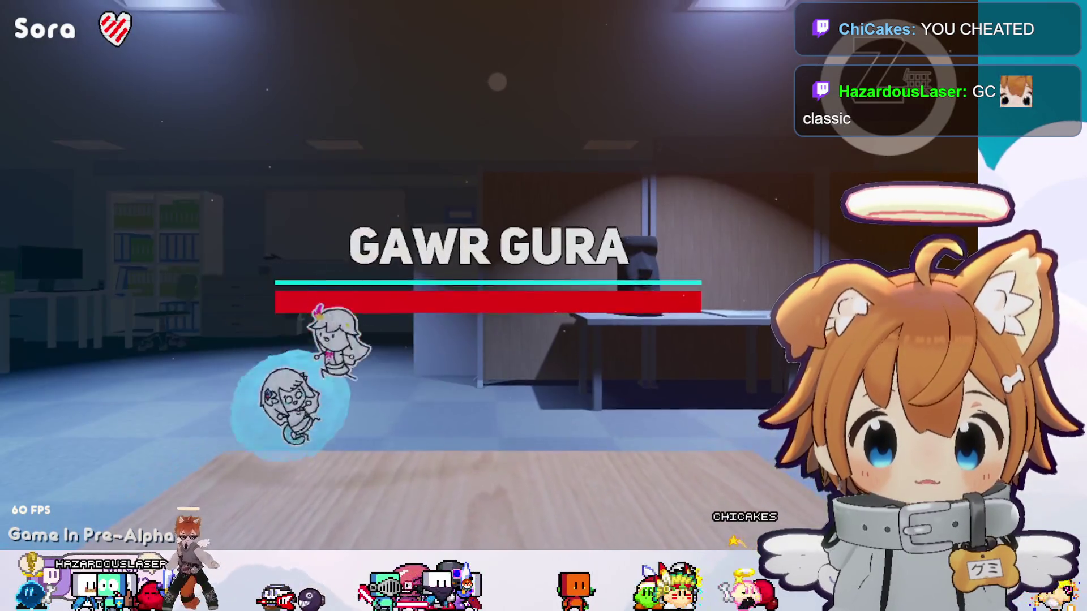
key(s)
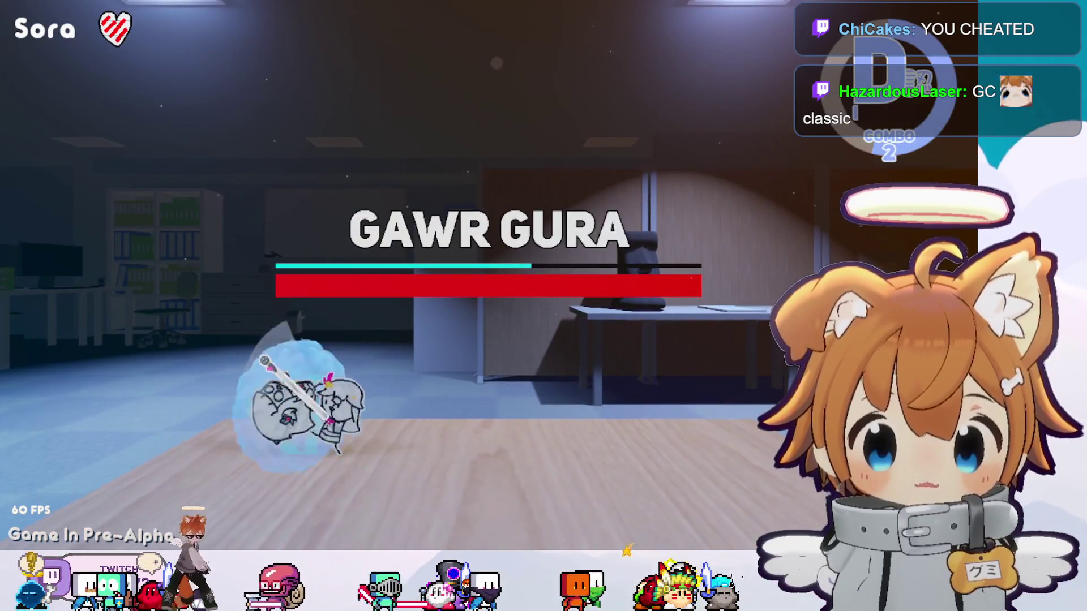
key(s)
key(Right)
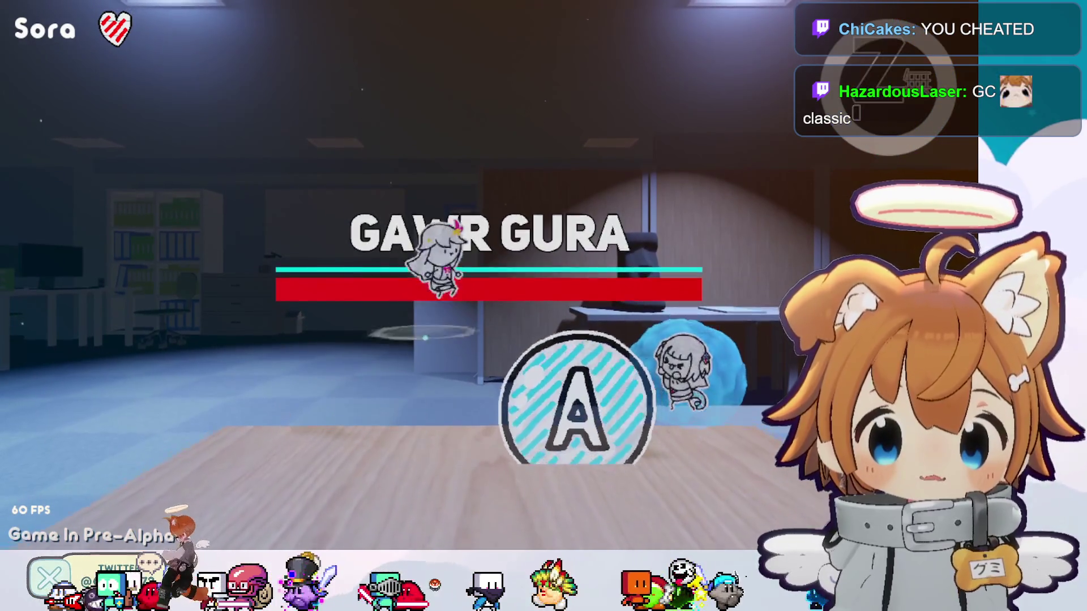
key(s)
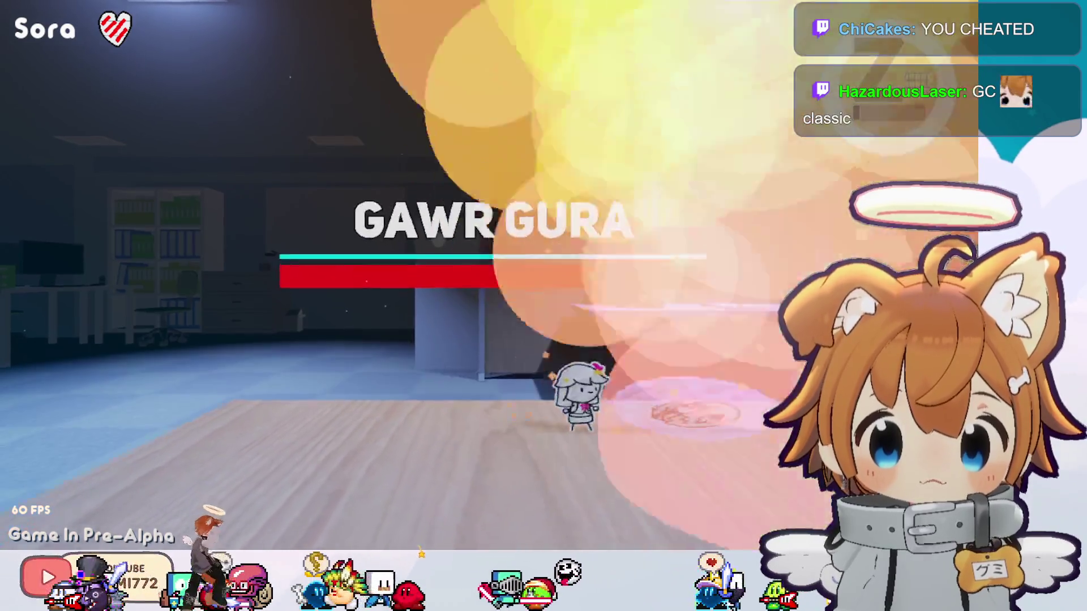
key(s)
key(s)
key(s)
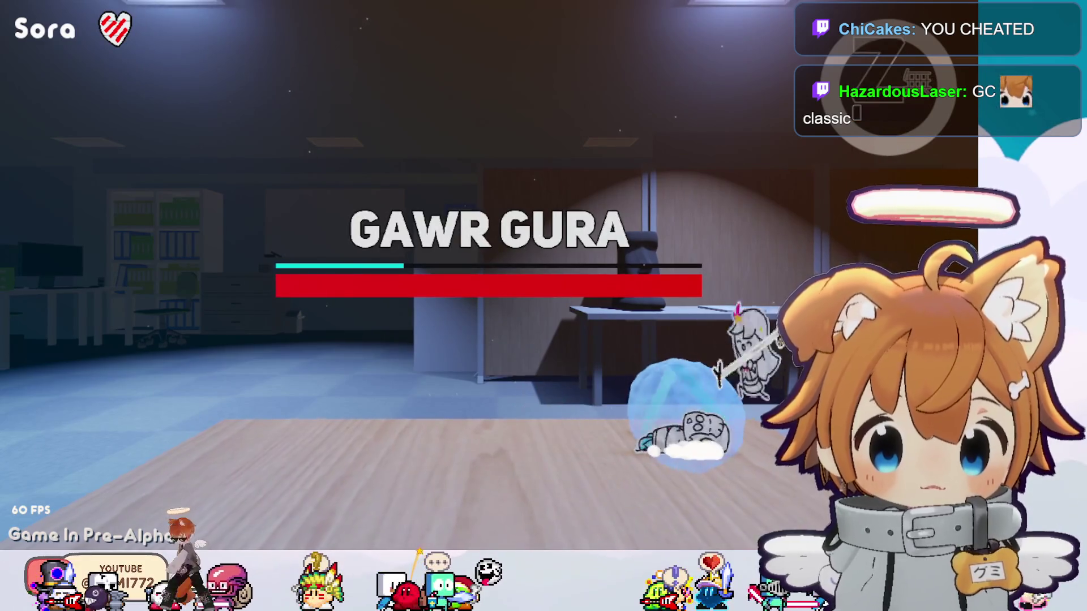
Finish off Gawr Gura with more combo hits, then continue past the A-rank 00:43 results.
key(s)
key(s)
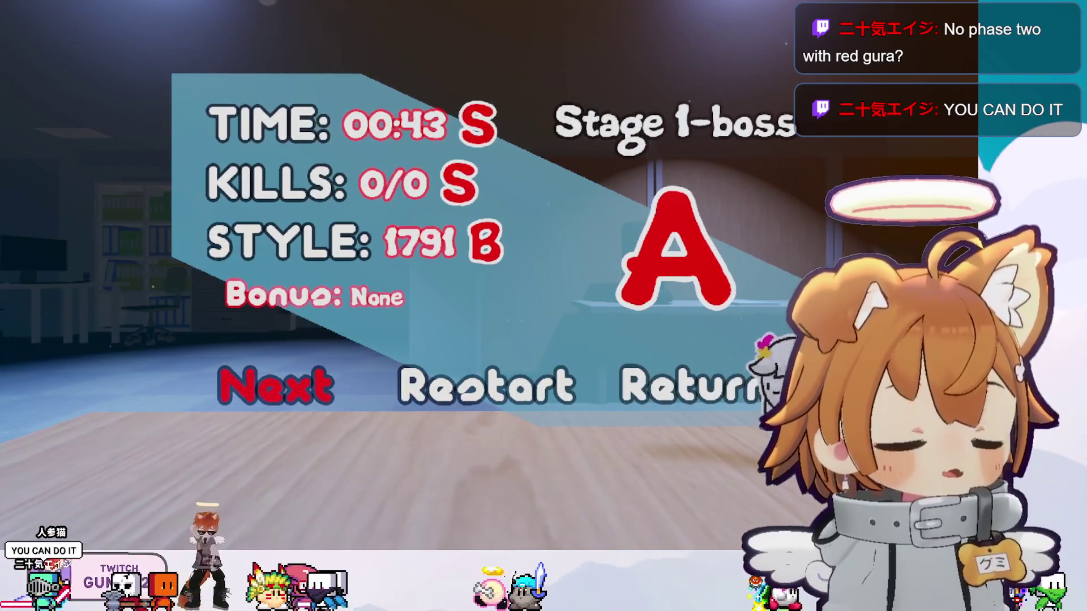
key(Return)
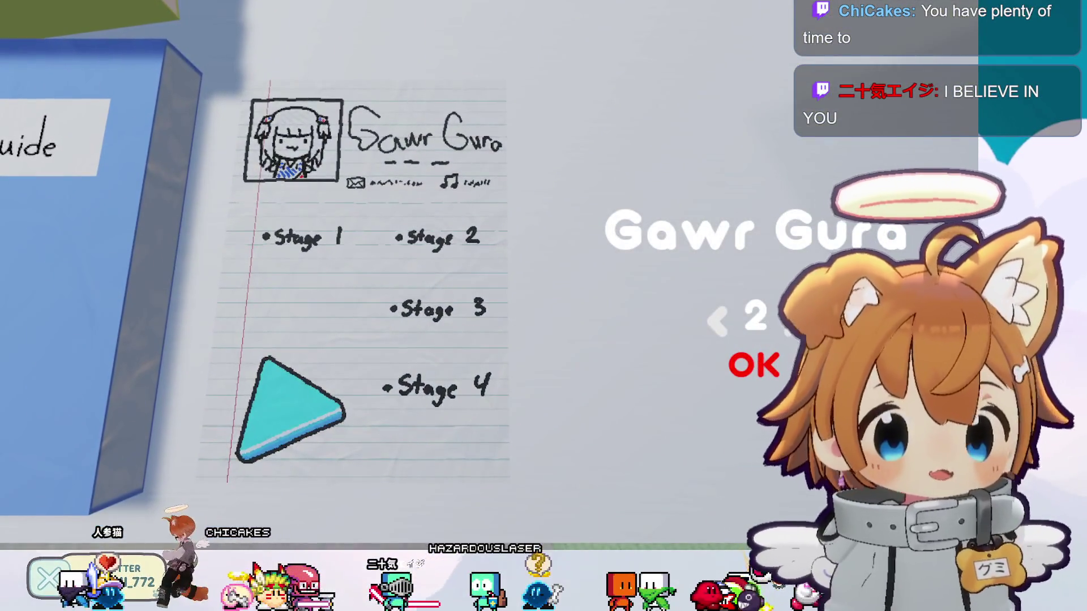
Dismiss the Gawr Gura stage card, walk onto the Stage 2-1 mark and enter it.
key(Return)
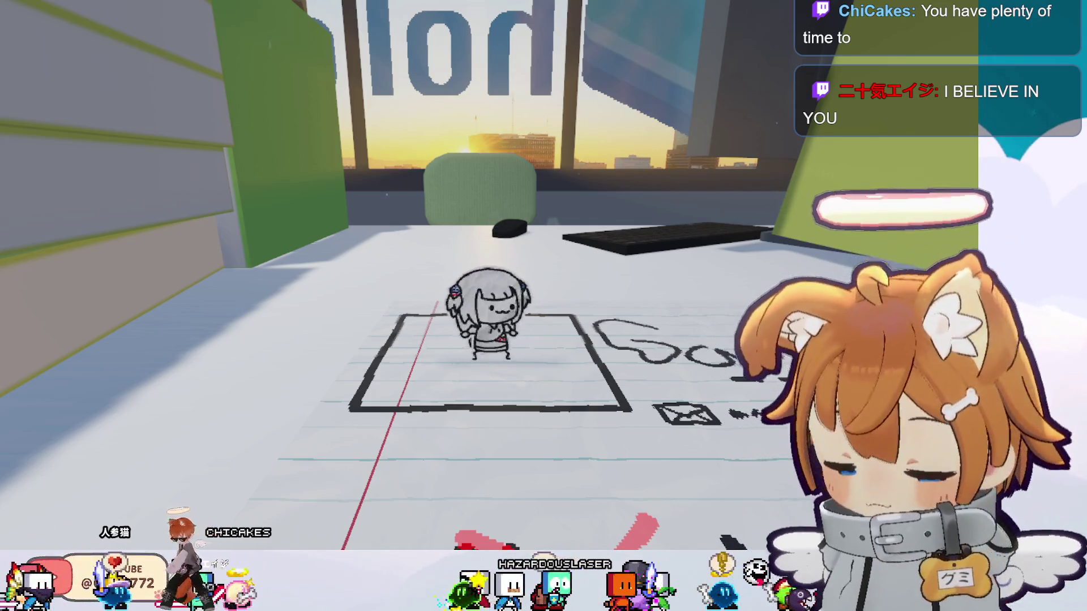
key(Down)
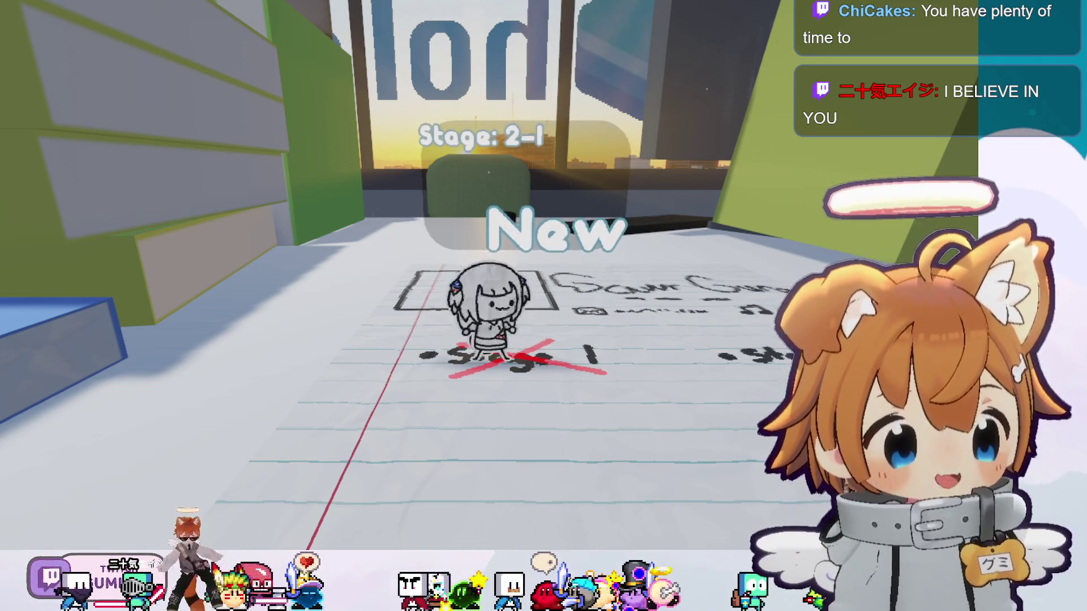
key(space)
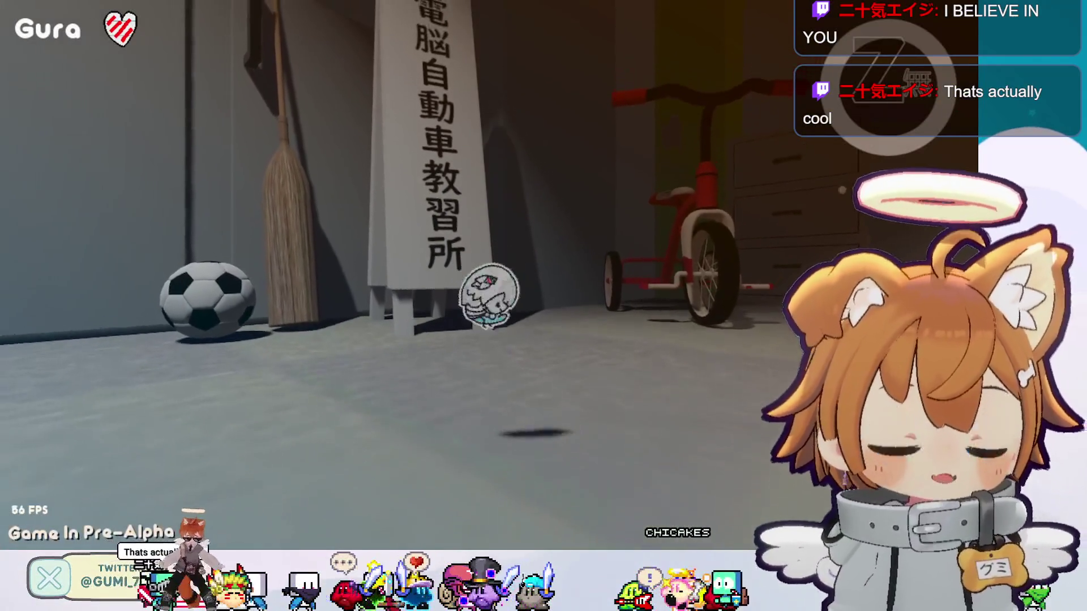
Move past the peanut and slug enemies, jumping and dashing into an enemy.
key(Left)
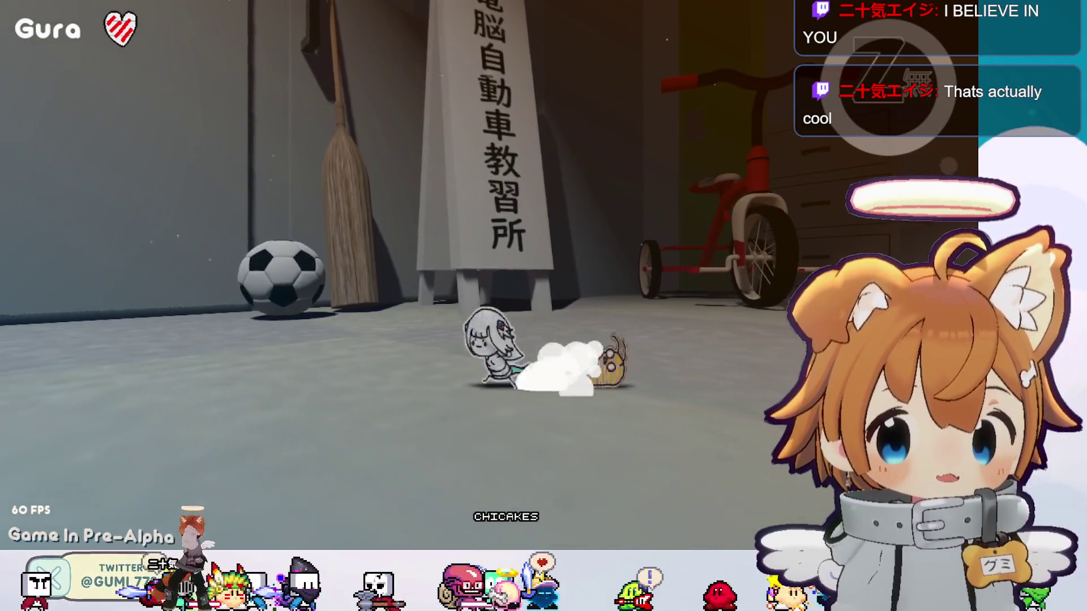
key(Right)
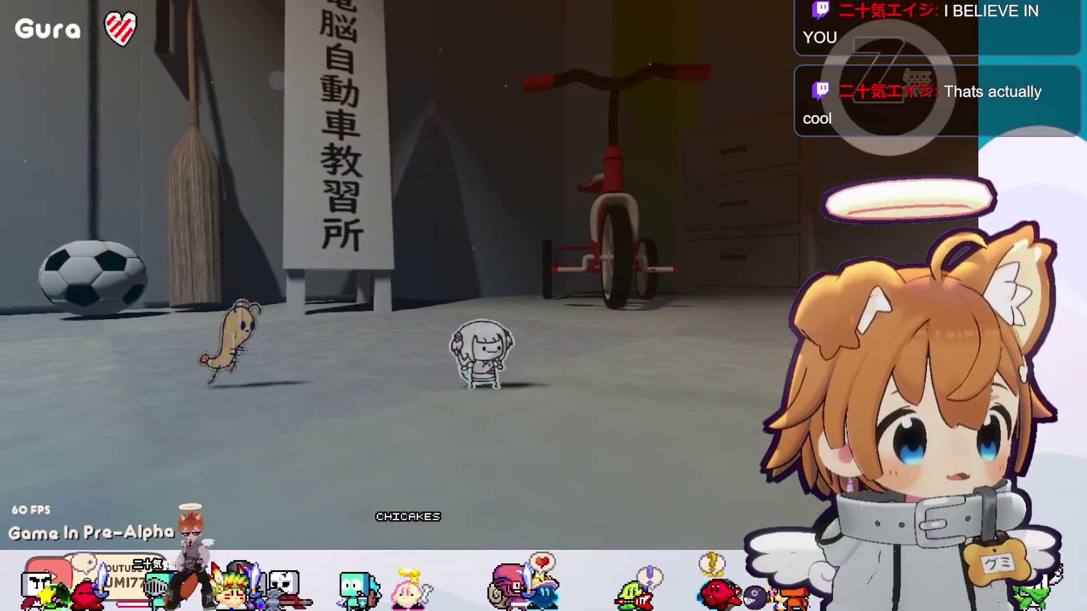
key(space)
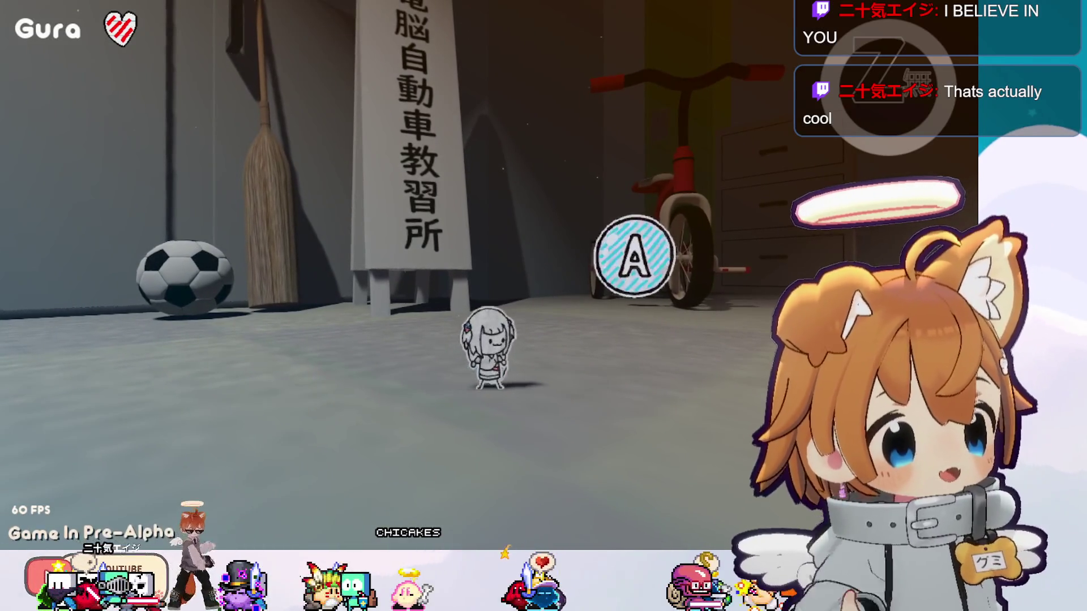
key(x)
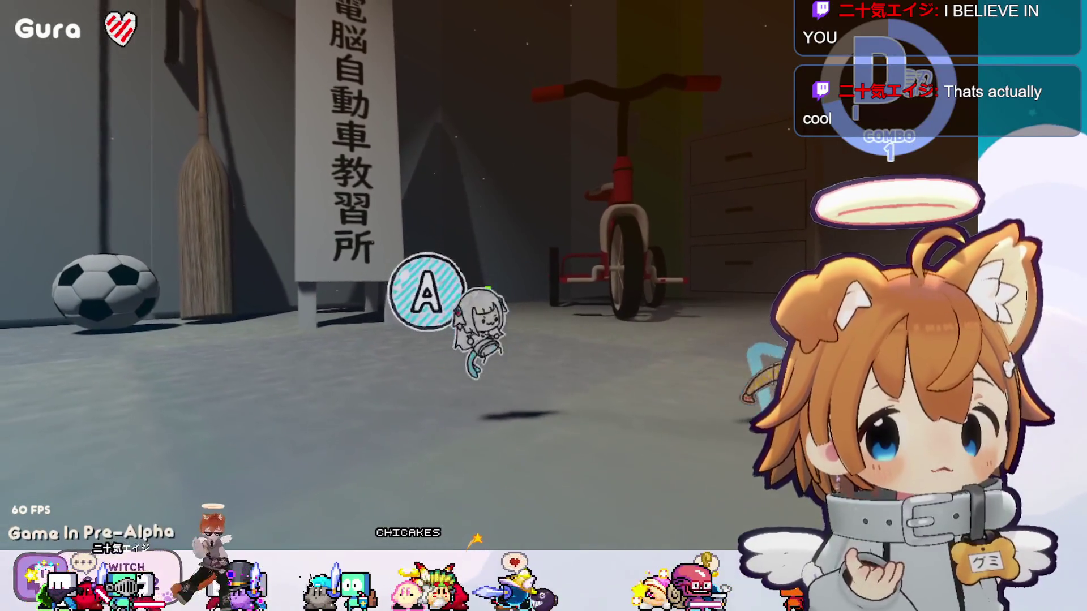
key(space)
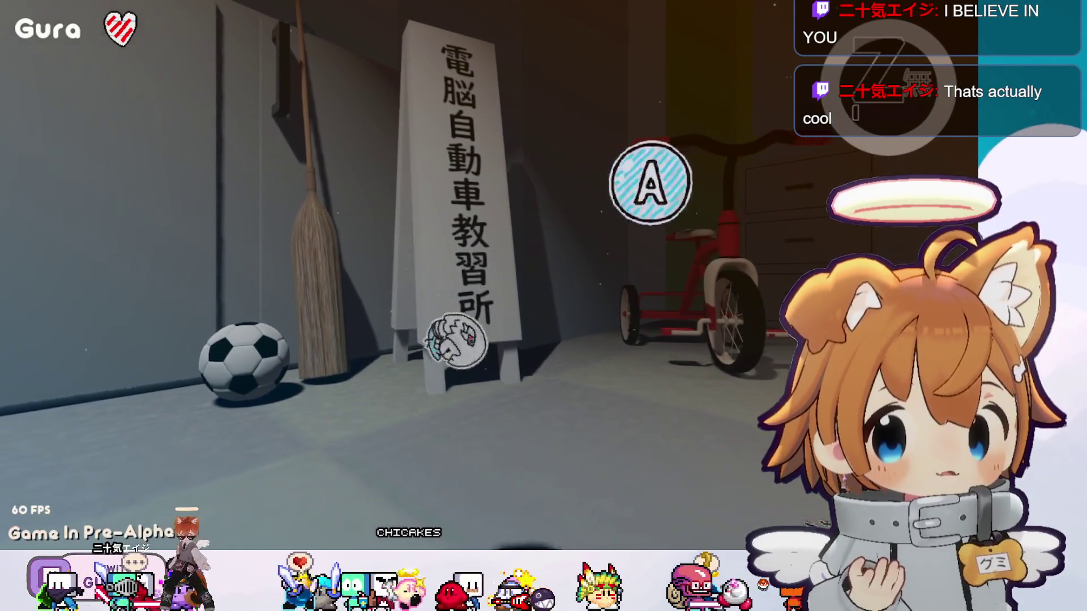
Dive-attack the bread enemy, attack the shrimp enemy, then pause the game.
key(Up)
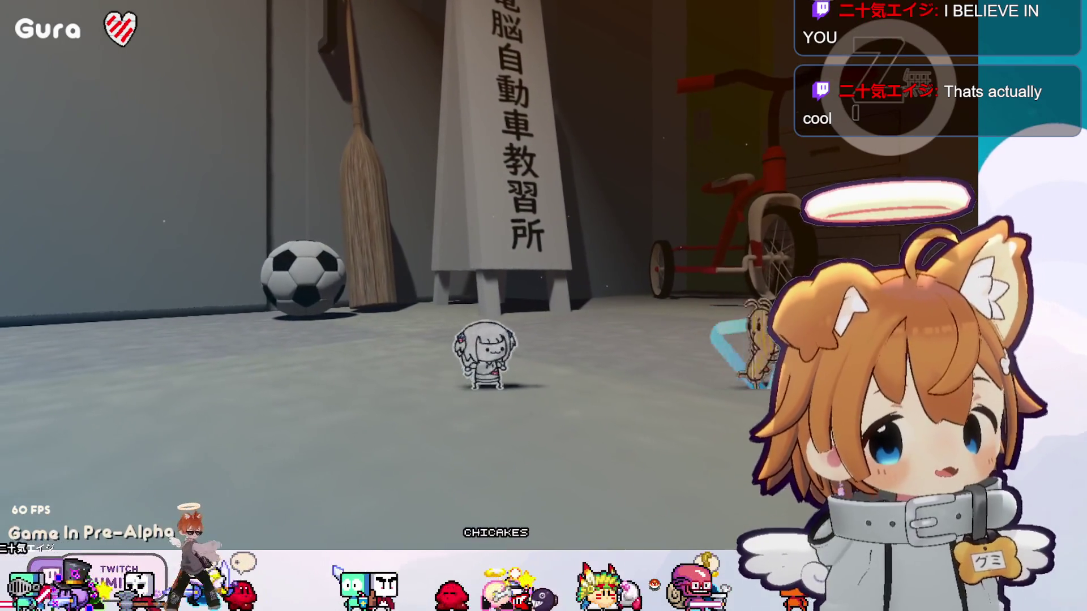
key(x)
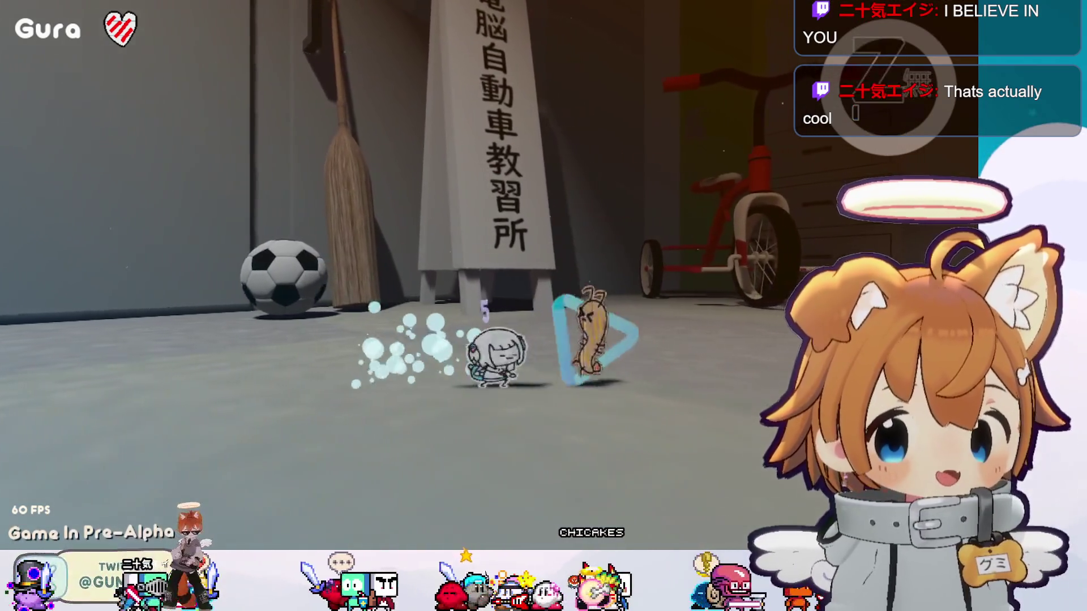
key(space)
key(space)
key(x)
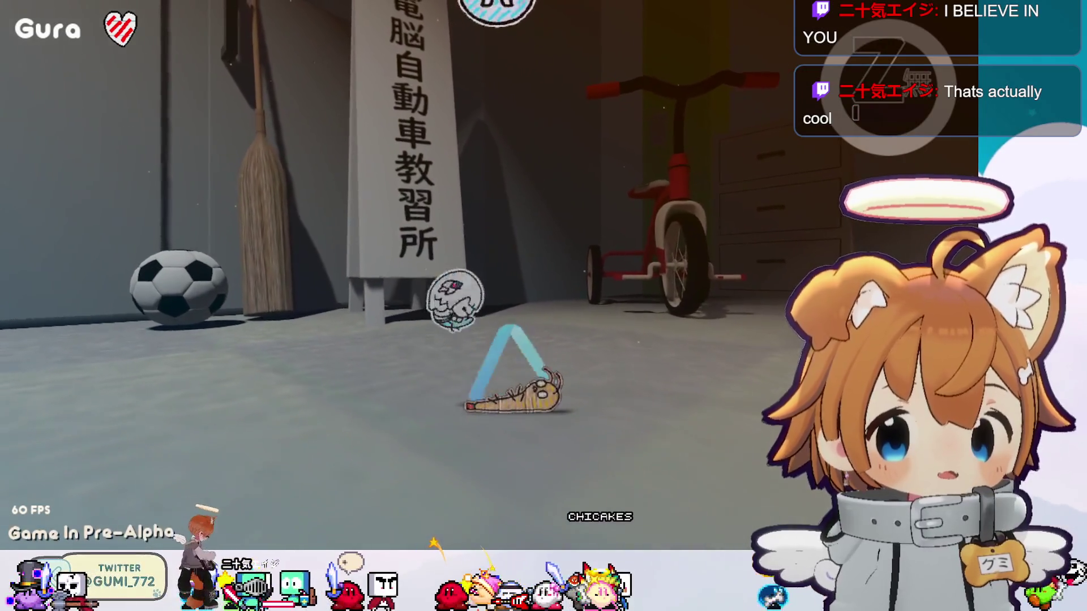
key(x)
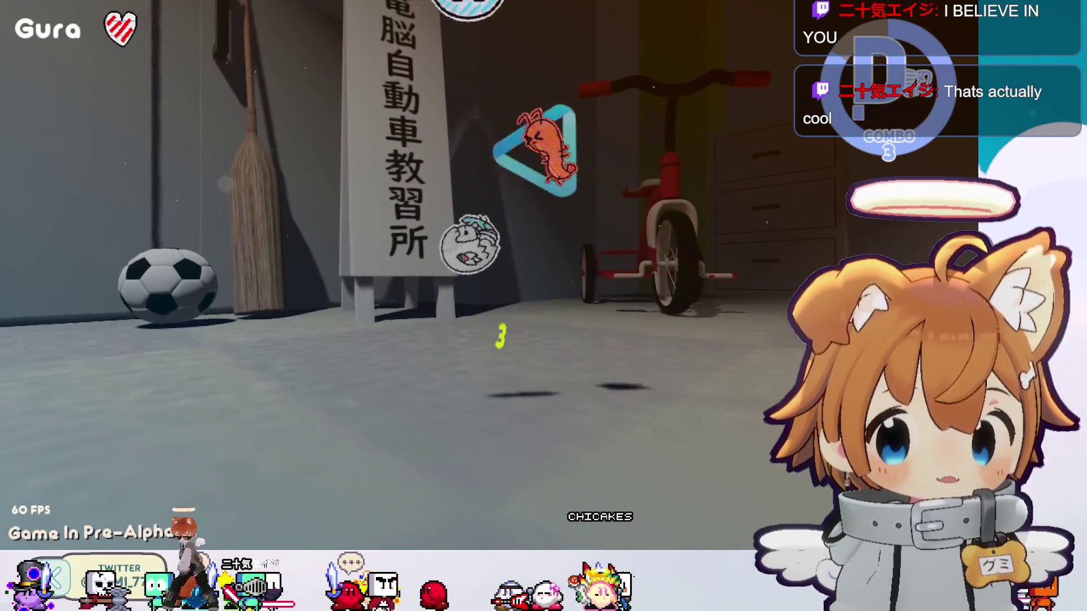
key(x)
key(x)
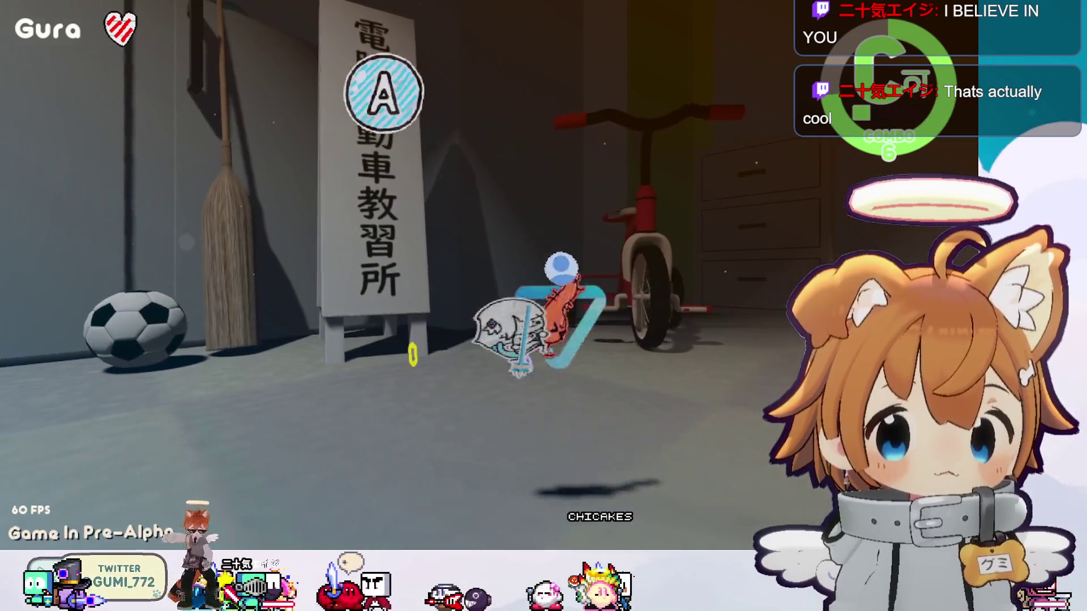
key(x)
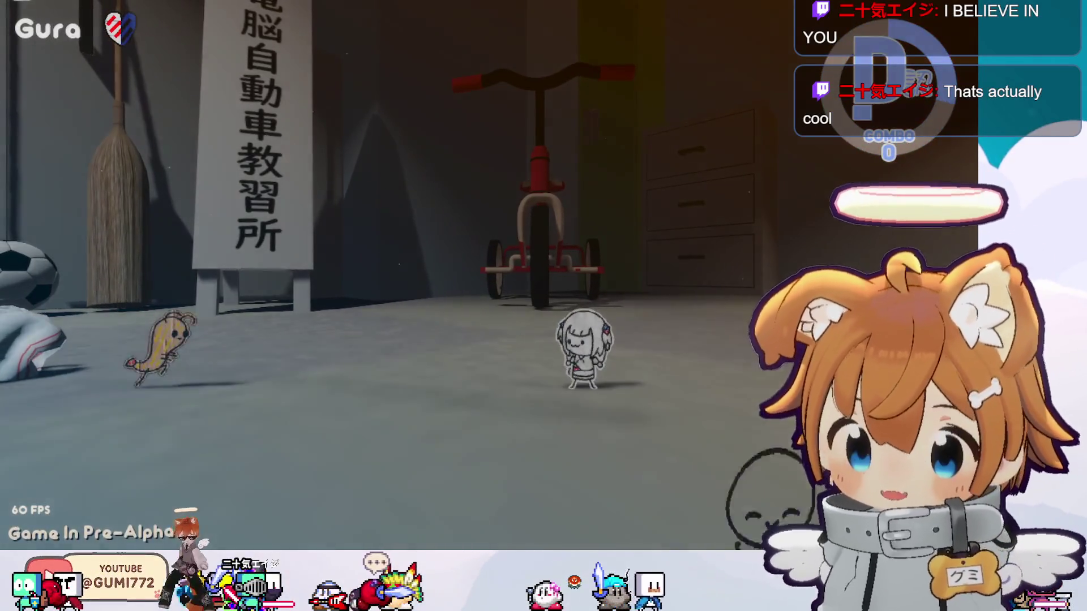
key(Escape)
key(Escape)
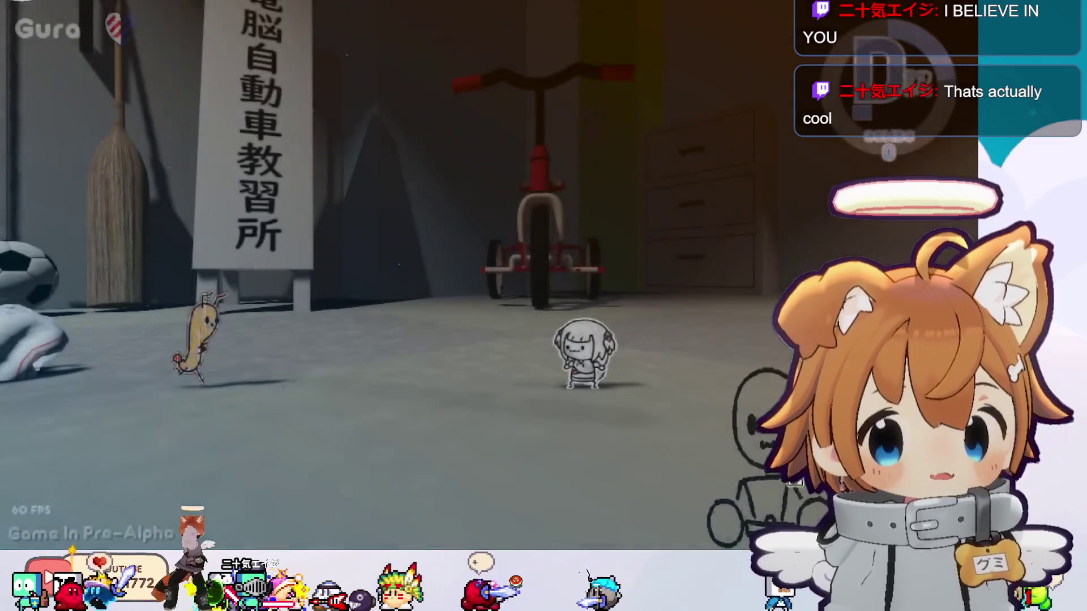
key(Escape)
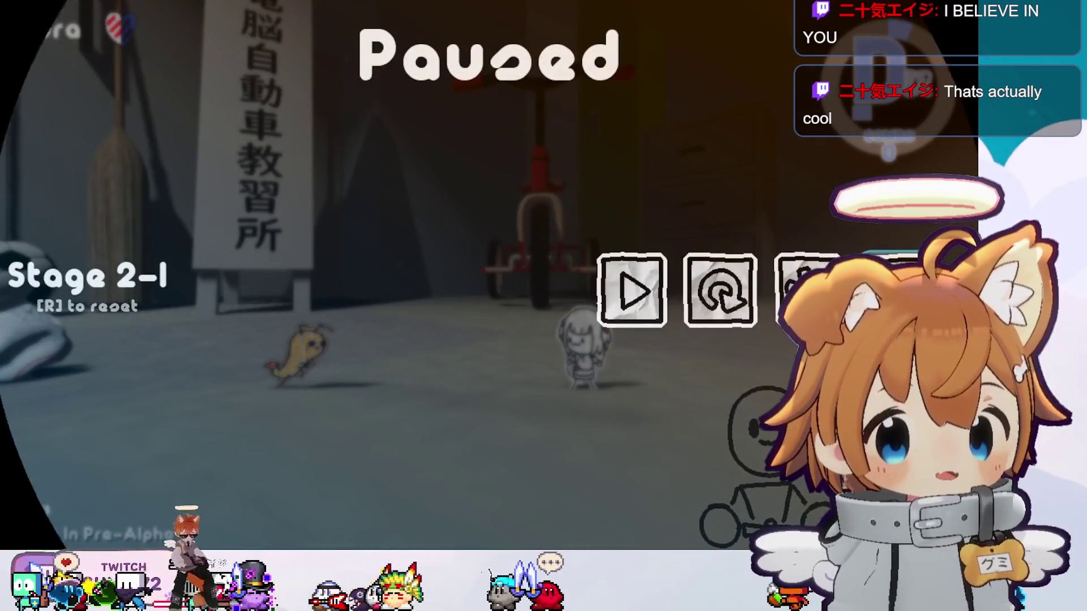
Leave the paused HoloGuide Stage 2-1.
key(r)
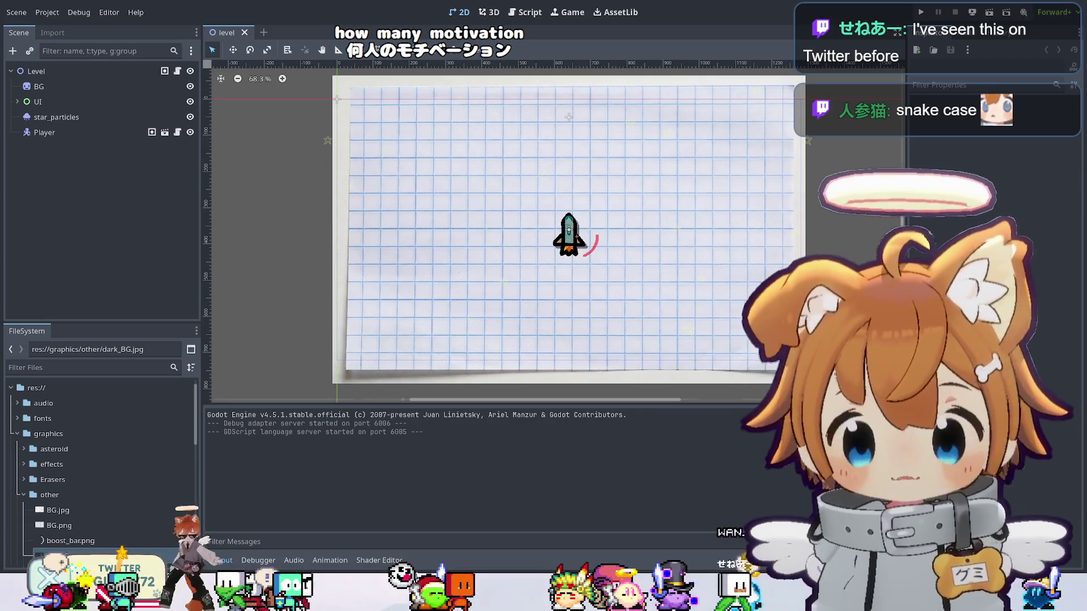
Collapse the graphics folder in the FileSystem dock and pan the 2D level view.
double_click(57, 439)
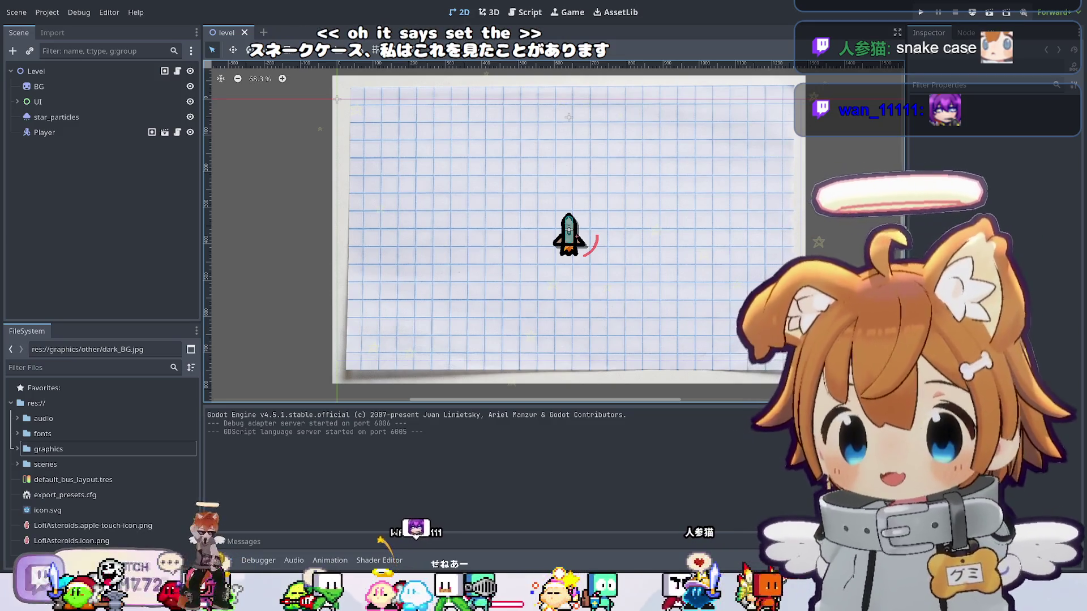
mouse_move(606, 226)
mouse_down()
mouse_move(629, 215)
mouse_move(573, 248)
mouse_up()
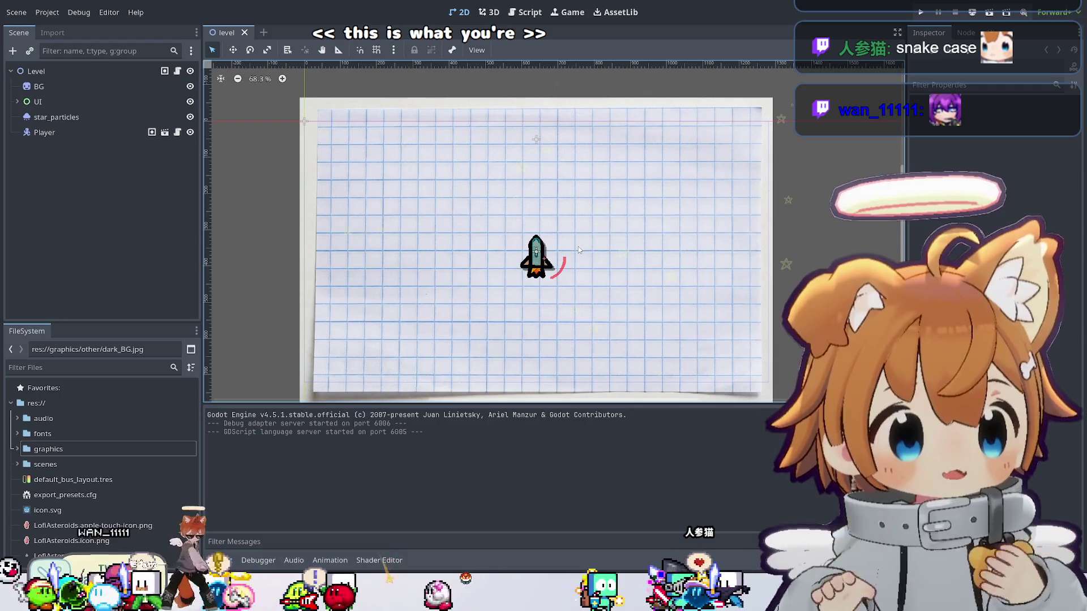
click(35, 102)
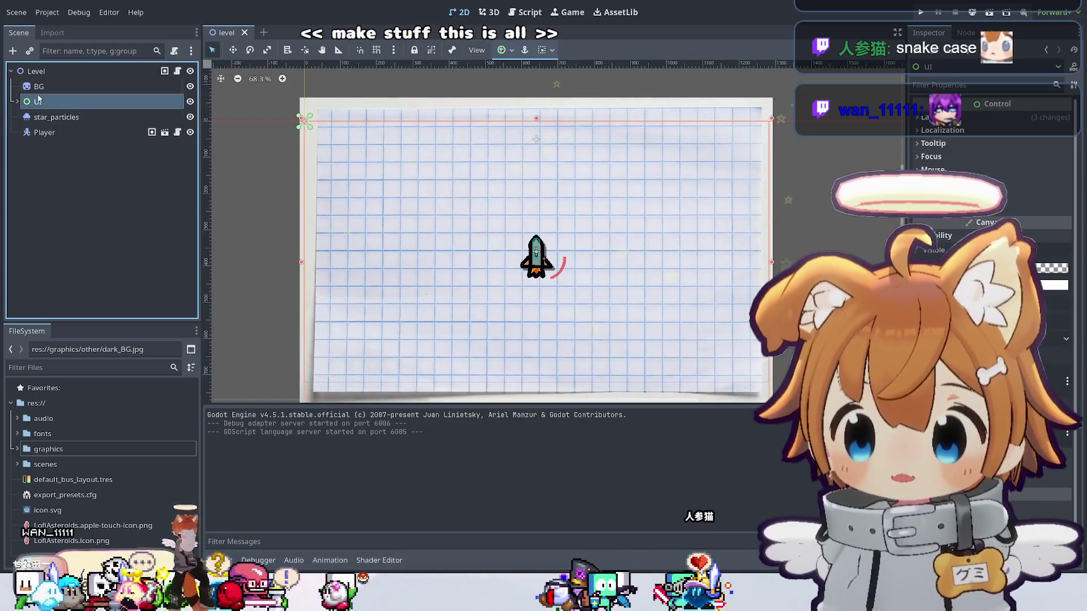
drag(443, 247, 489, 248)
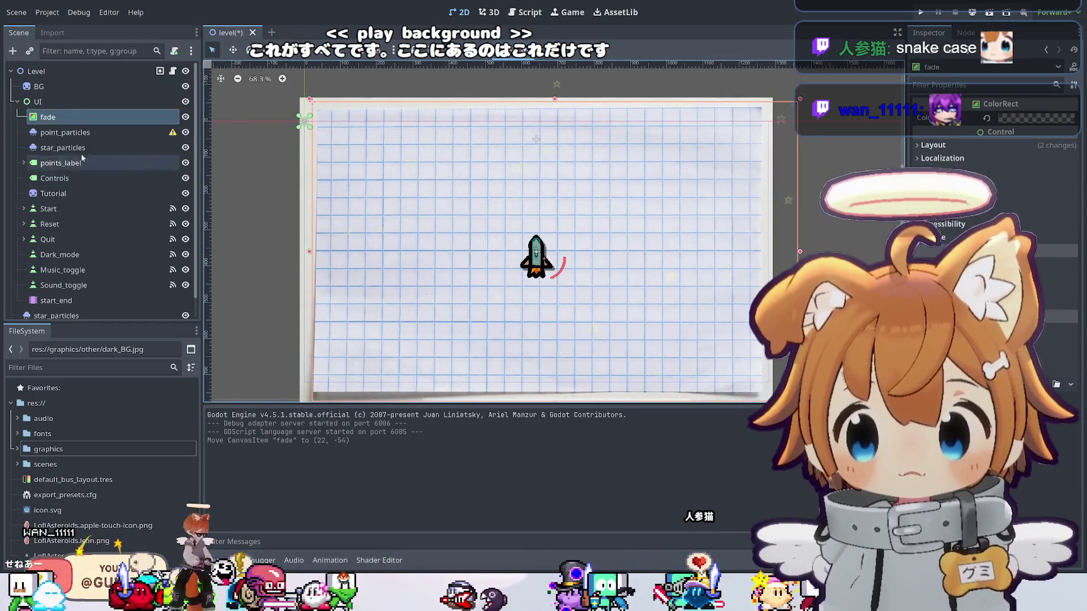
key(ctrl+z)
click(38, 86)
click(18, 101)
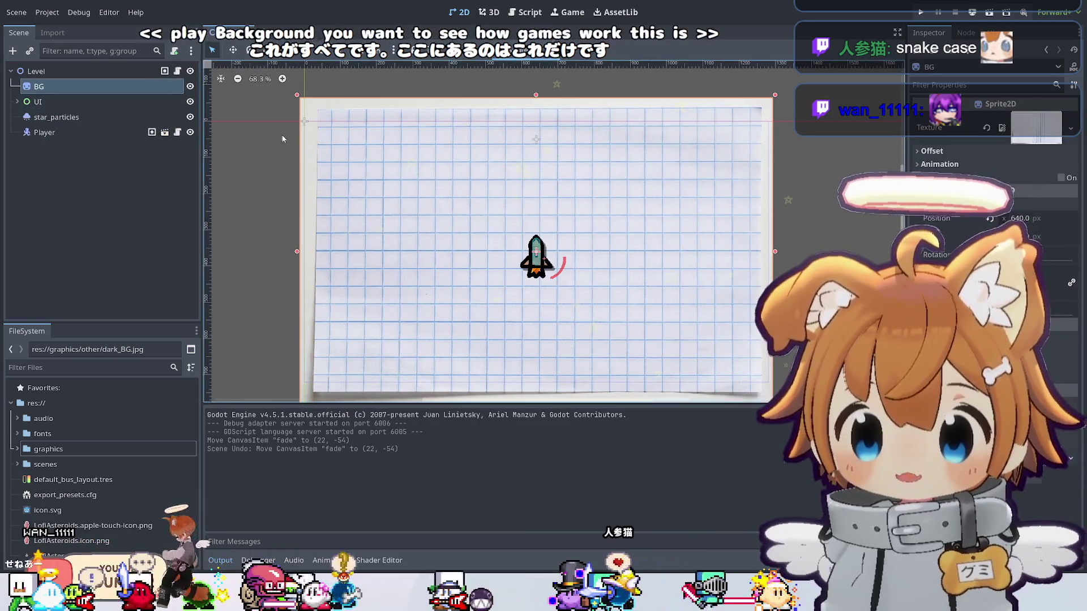
click(312, 101)
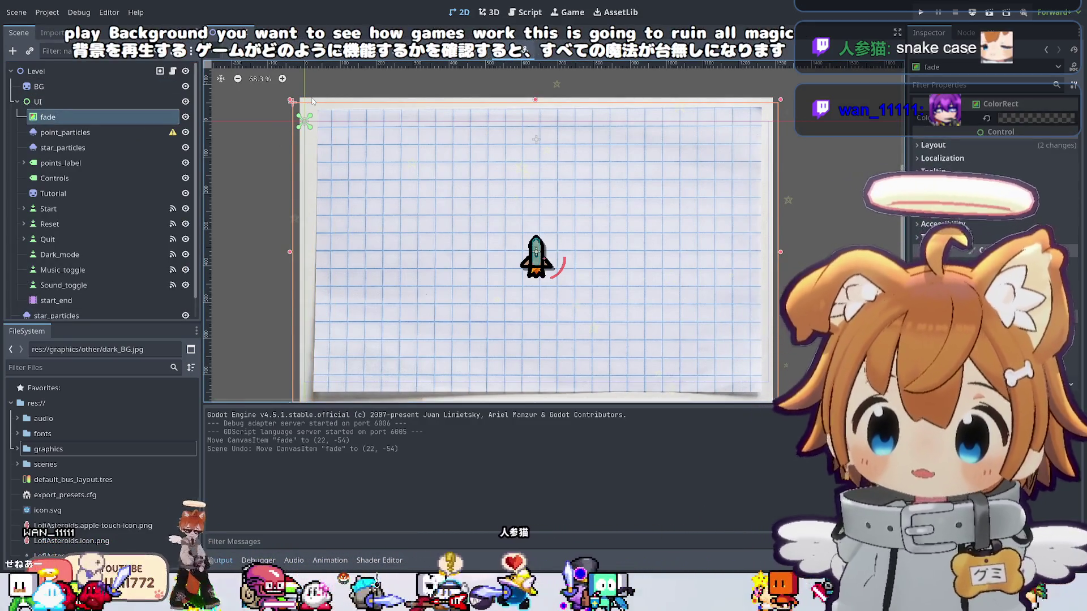
click(59, 92)
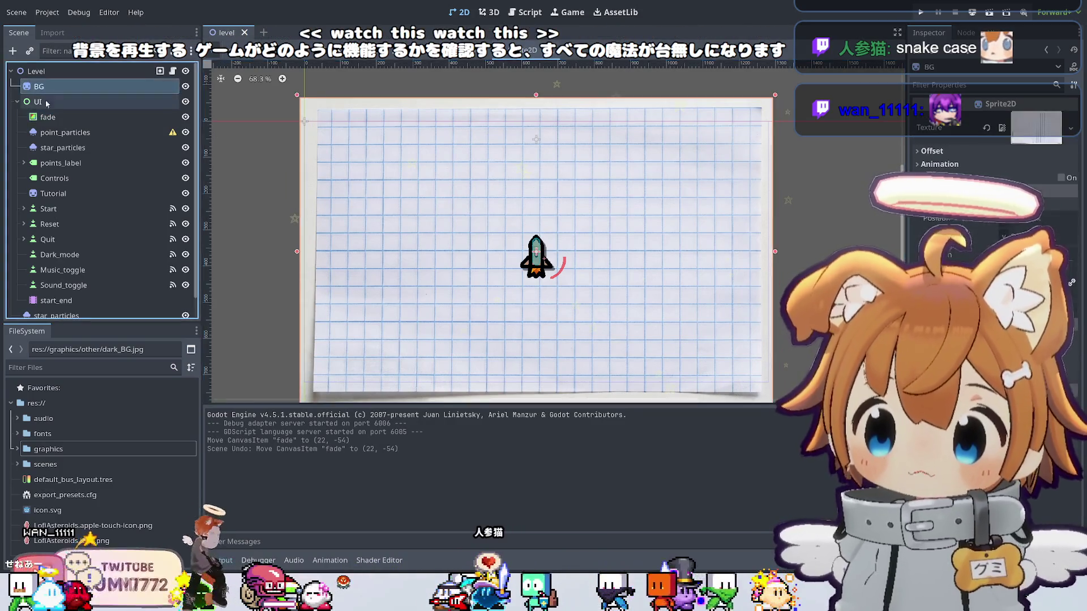
click(18, 102)
mouse_move(365, 100)
mouse_down()
mouse_move(620, 112)
mouse_move(403, 102)
mouse_move(279, 149)
mouse_move(304, 176)
mouse_move(451, 127)
mouse_move(378, 122)
mouse_move(464, 170)
mouse_move(401, 199)
mouse_move(560, 307)
mouse_up()
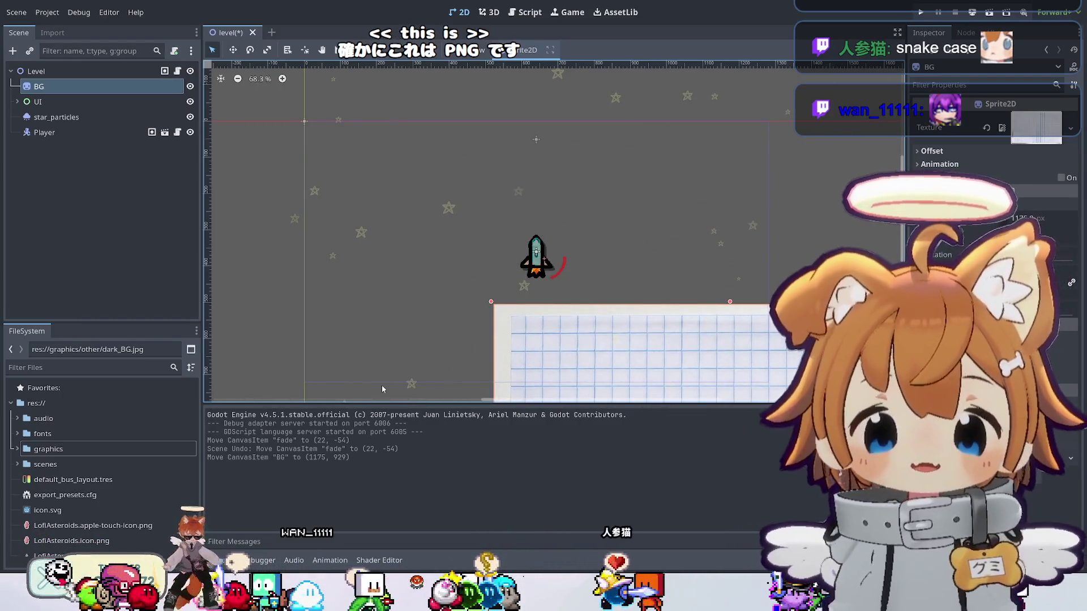
key(ctrl+z)
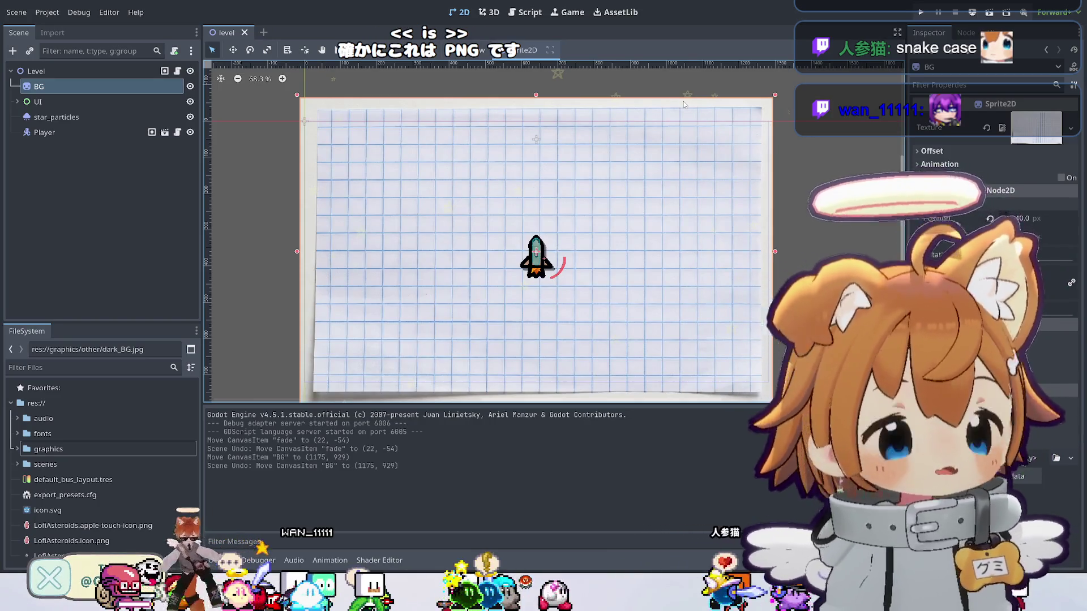
click(30, 106)
click(18, 102)
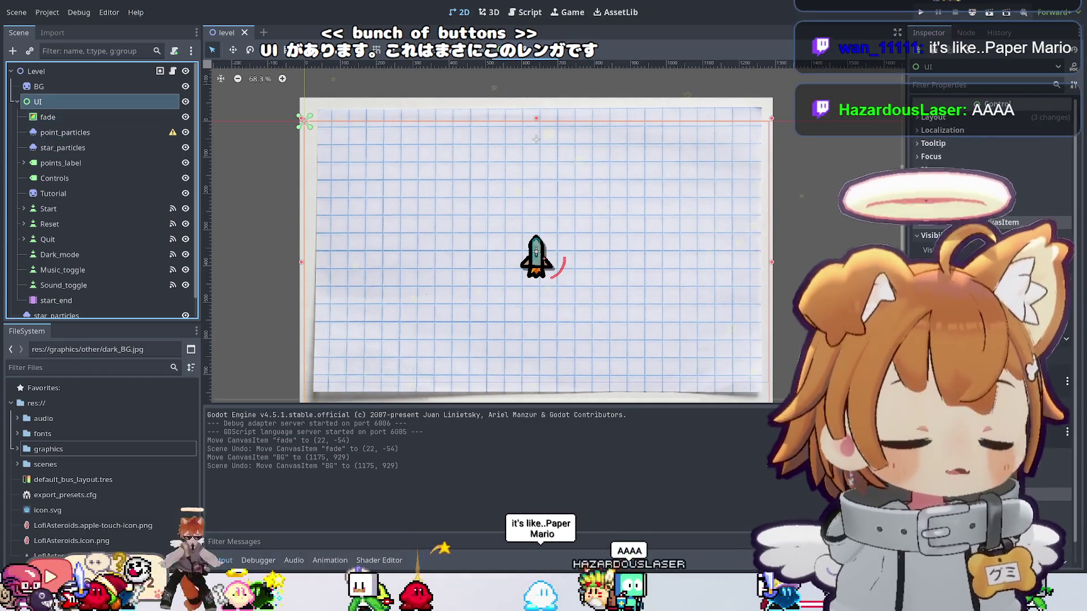
click(17, 101)
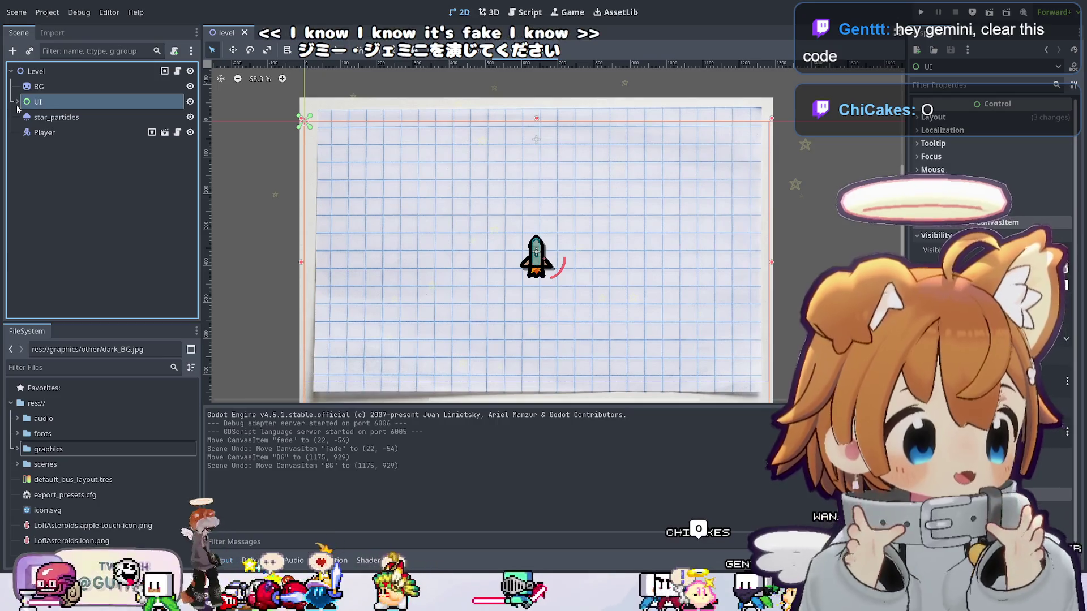
click(46, 134)
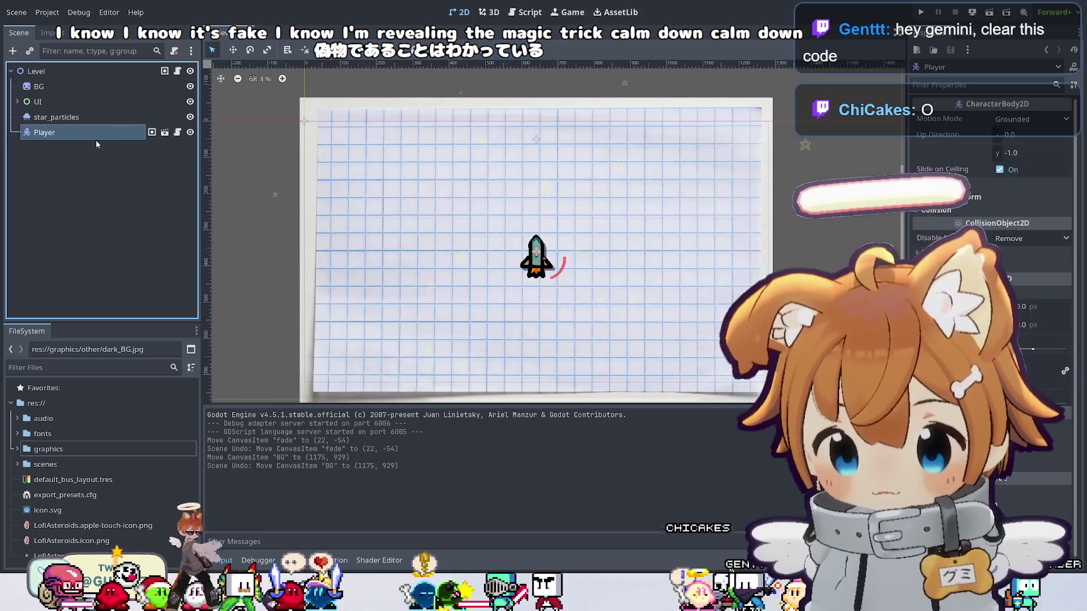
click(60, 119)
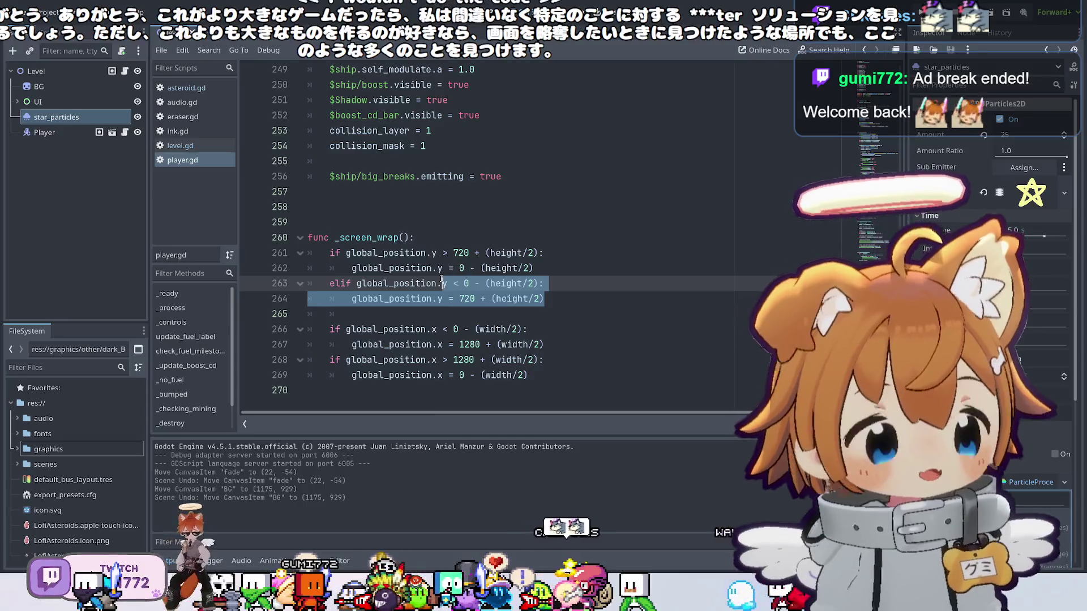
Highlight the vertical wrap checks on lines 261–264 of _screen_wrap, then clear the selection.
mouse_move(546, 300)
mouse_down()
mouse_move(408, 283)
mouse_move(321, 258)
mouse_up()
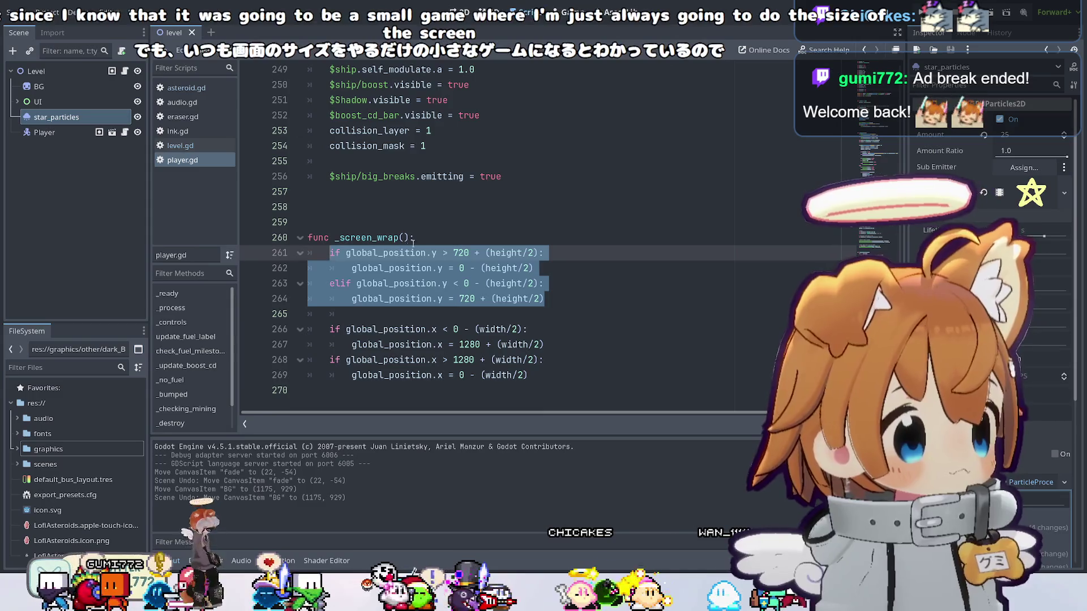
mouse_move(525, 282)
mouse_down()
mouse_move(544, 299)
mouse_move(413, 283)
mouse_up()
click(396, 313)
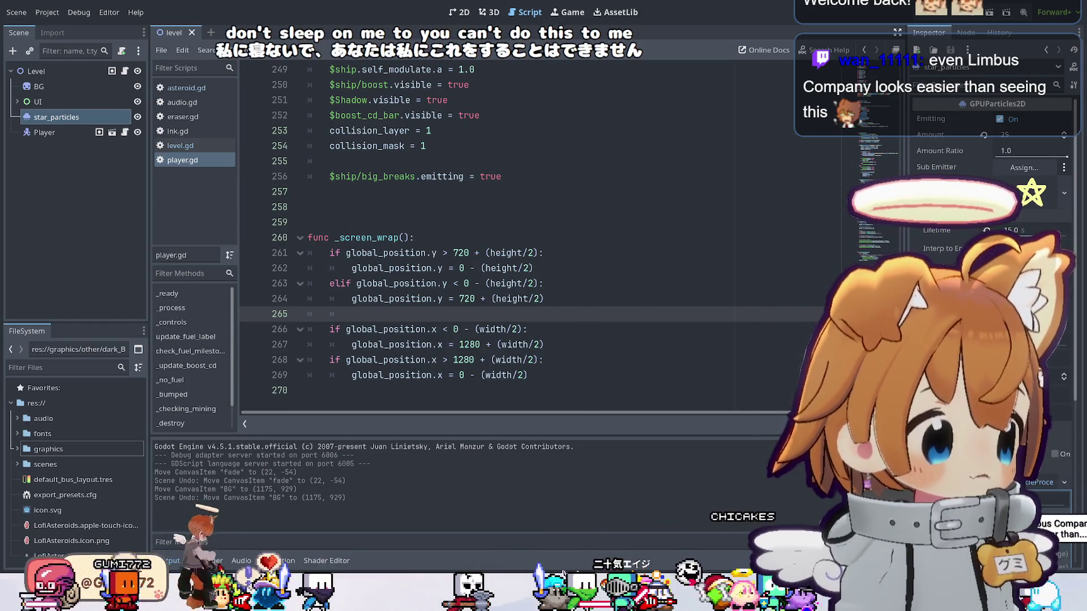
scroll(487, 238, up, 20)
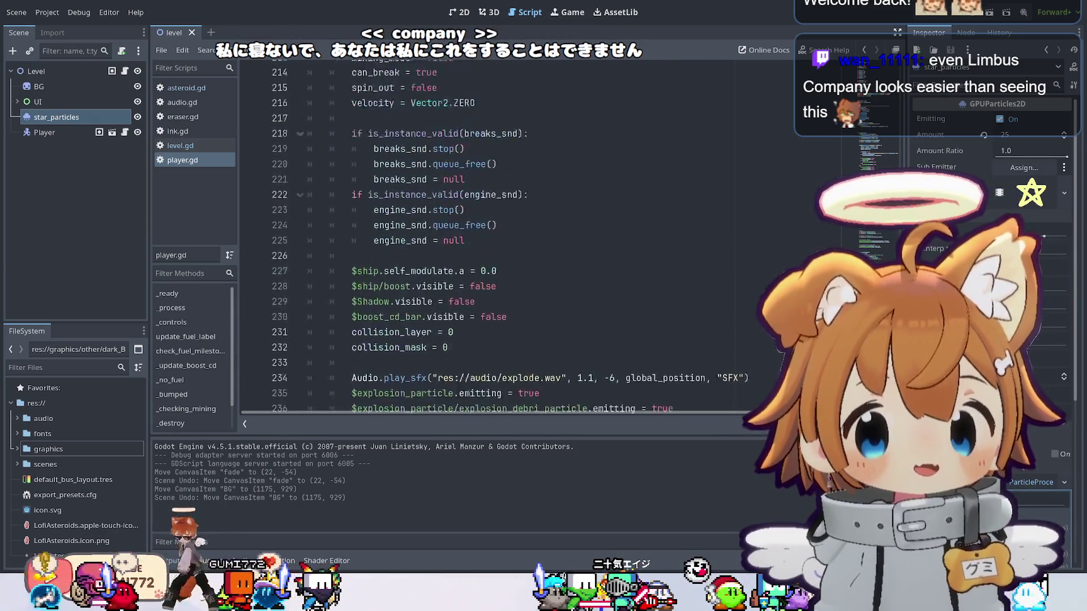
scroll(487, 238, up, 20)
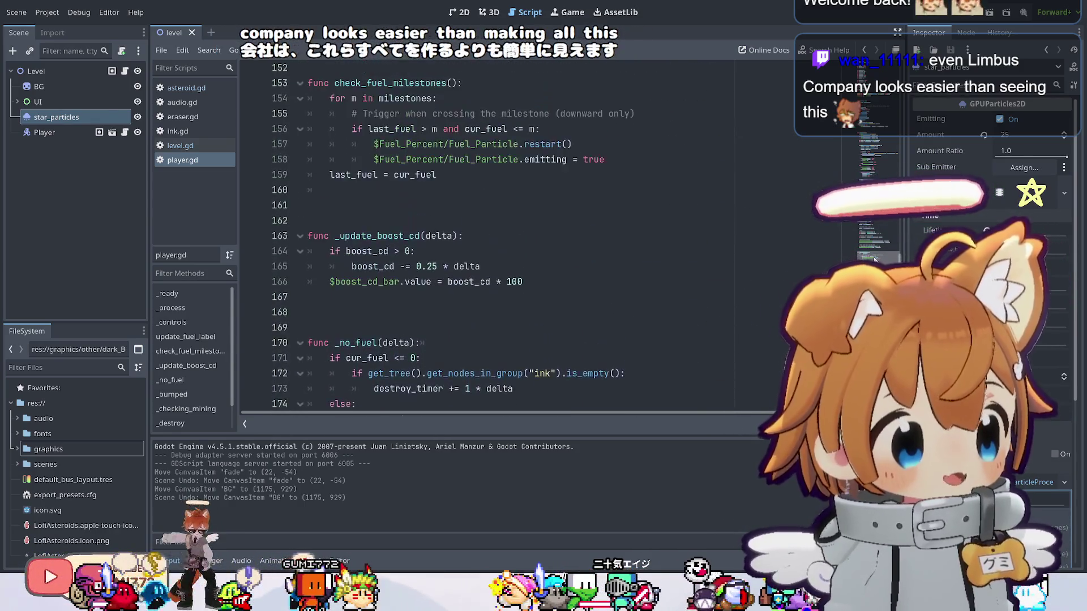
scroll(486, 238, up, 20)
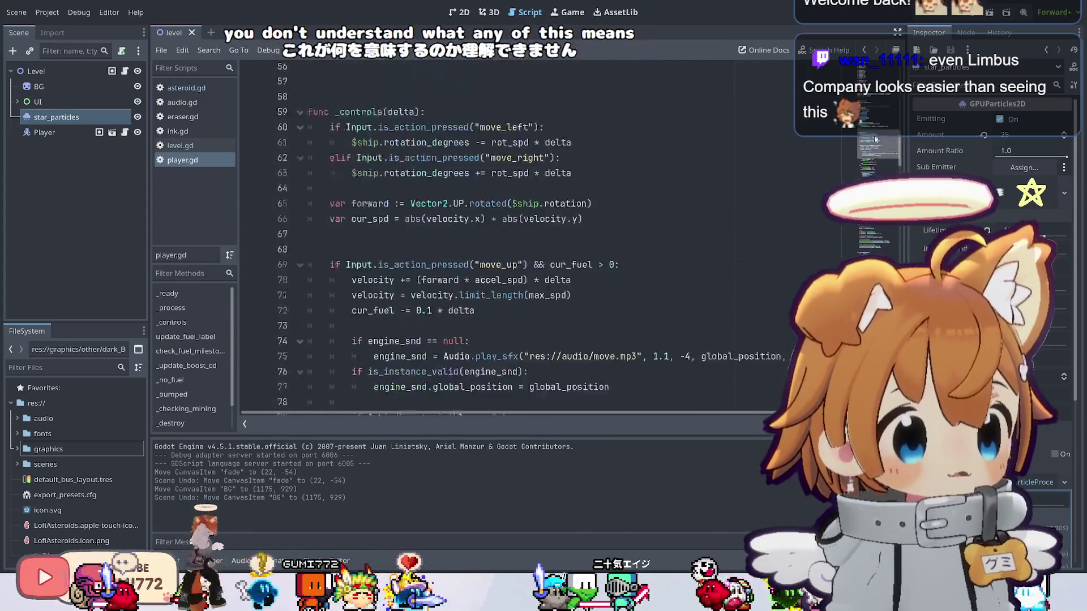
scroll(487, 237, up, 8)
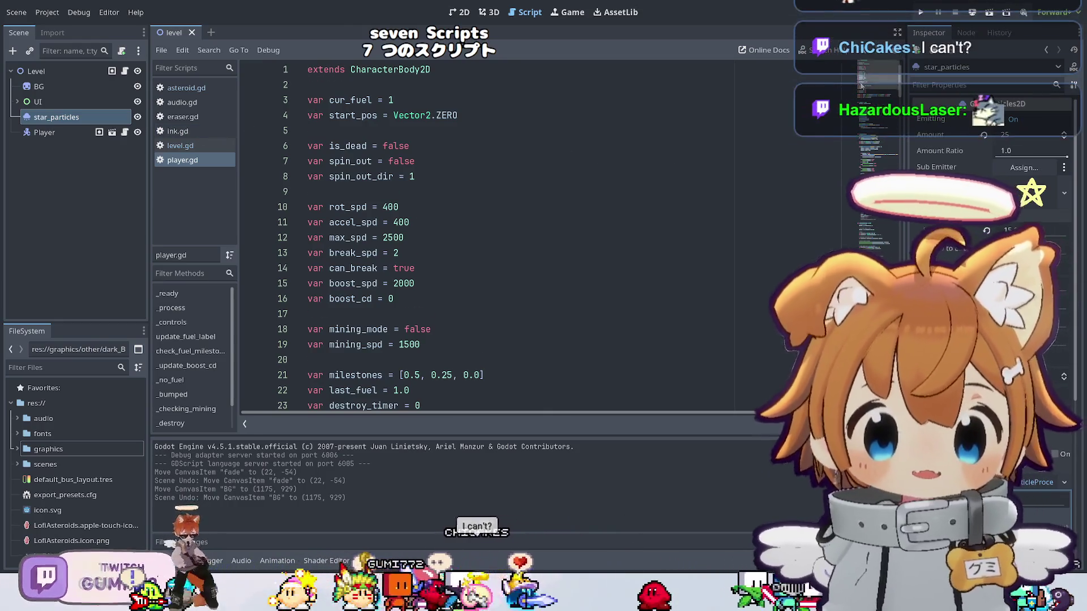
scroll(750, 138, down, 6)
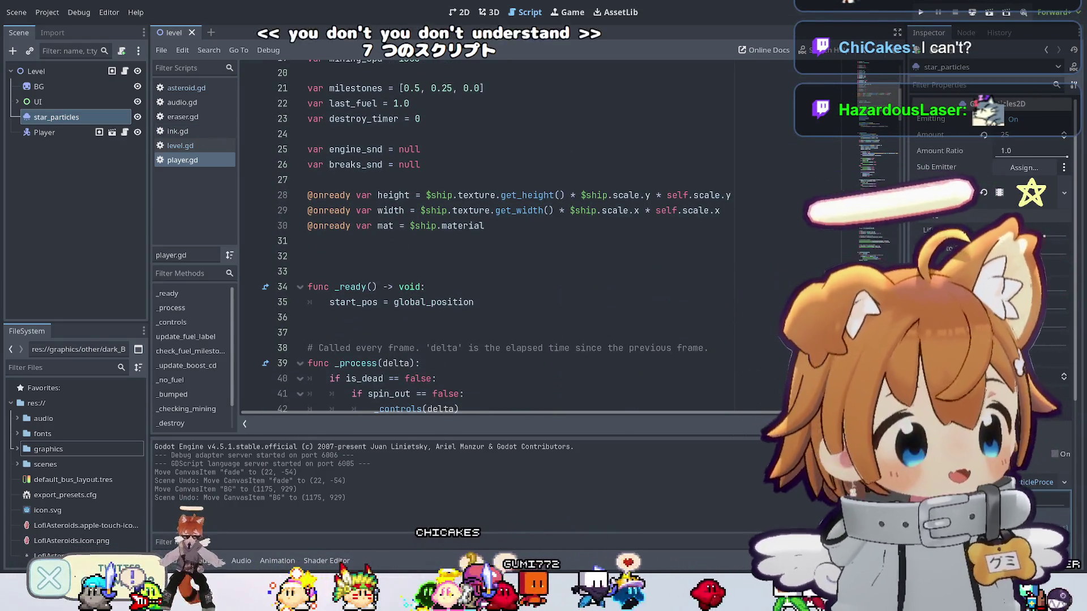
scroll(420, 415, down, 1)
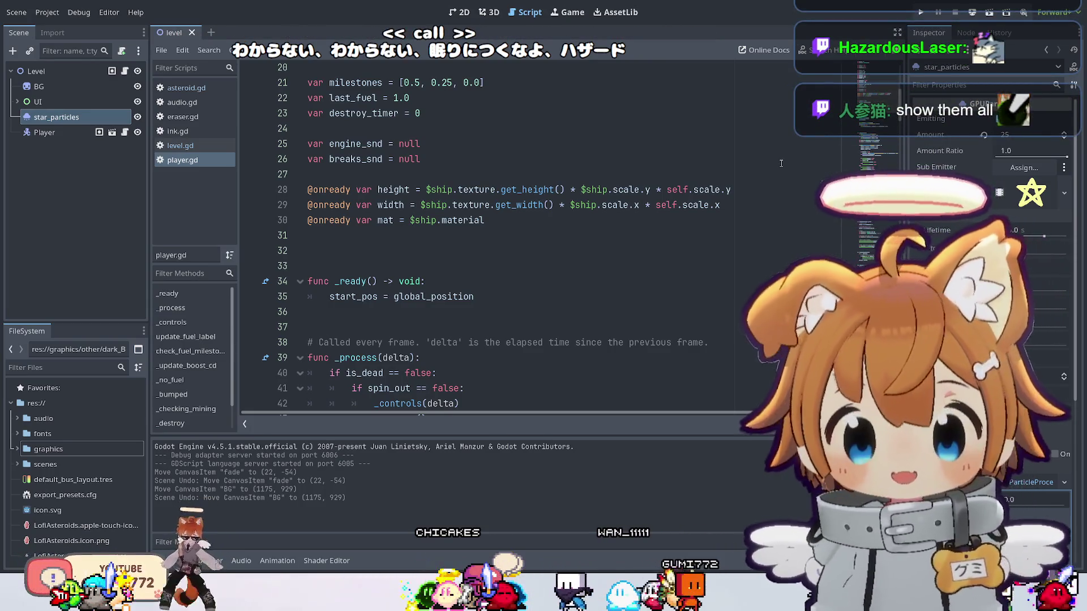
scroll(436, 339, up, 3)
scroll(436, 398, down, 5)
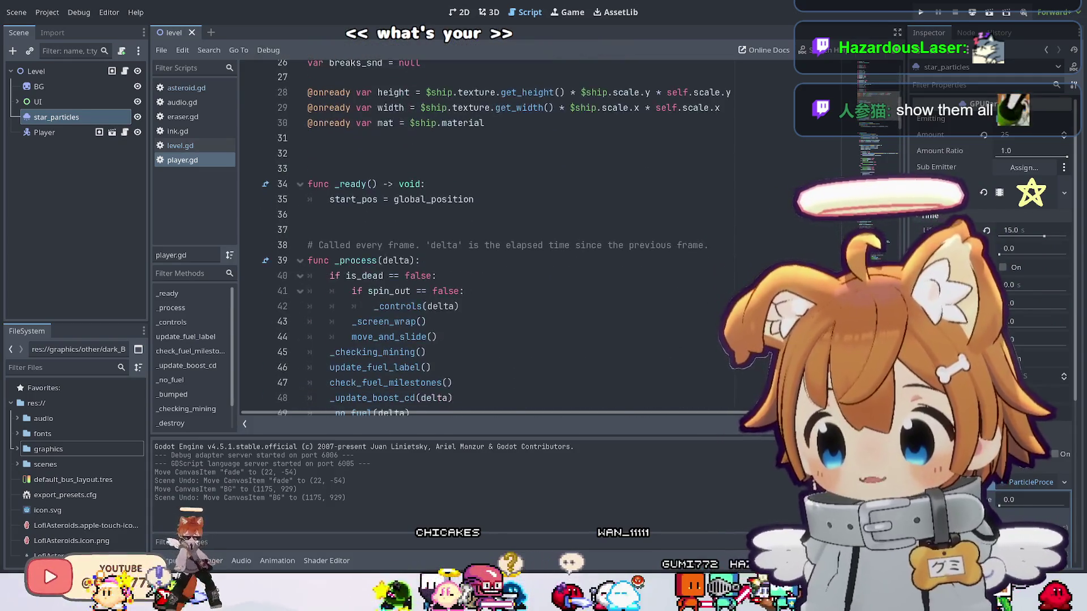
scroll(849, 153, down, 12)
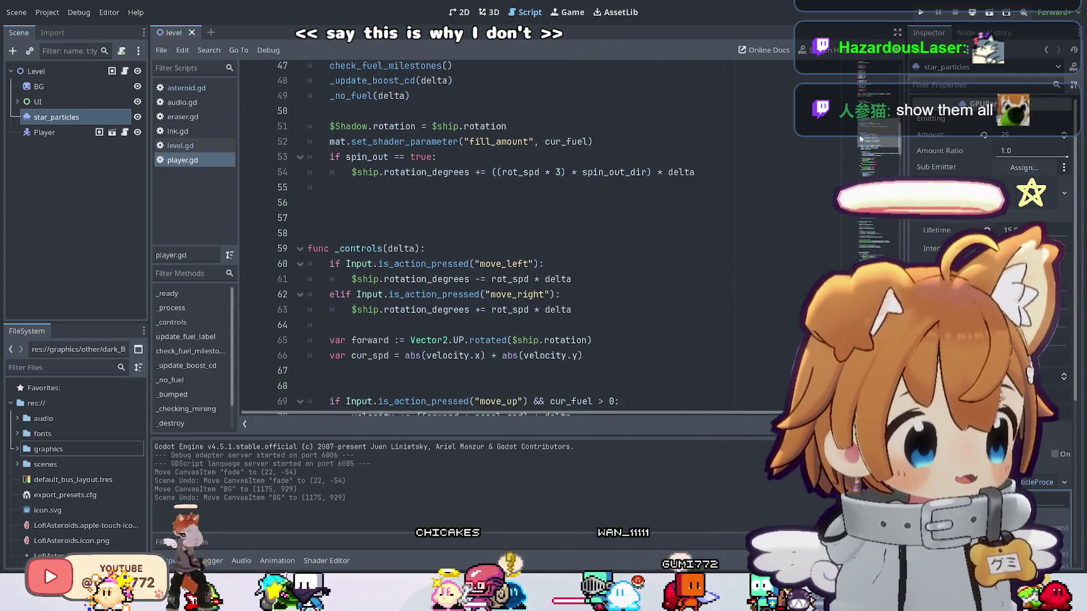
scroll(848, 158, up, 14)
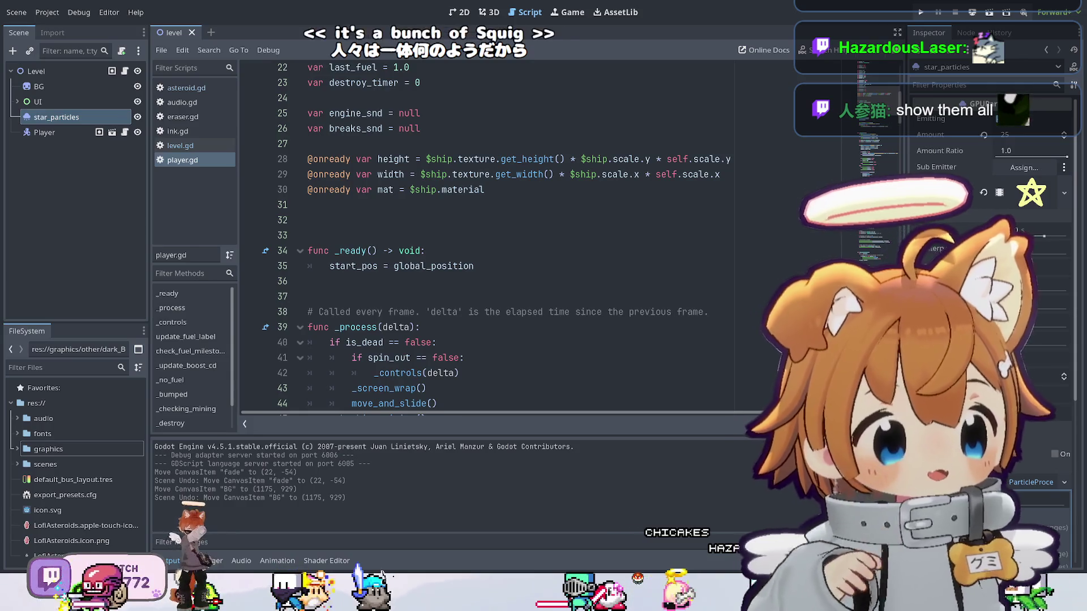
click(697, 160)
ctrl+scroll(702, 168, up, 8)
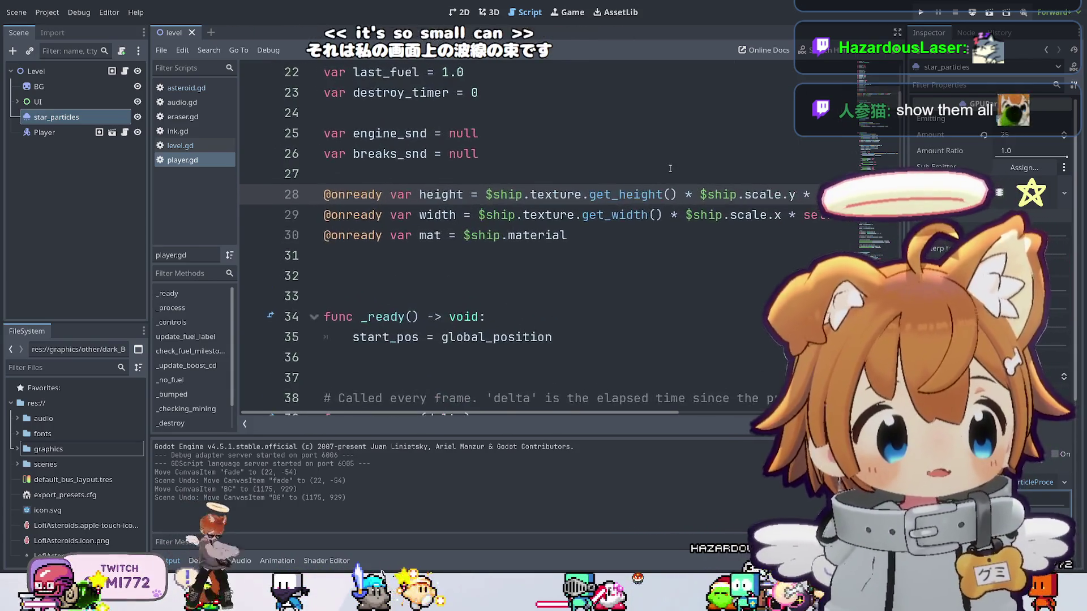
ctrl+scroll(670, 168, up, 2)
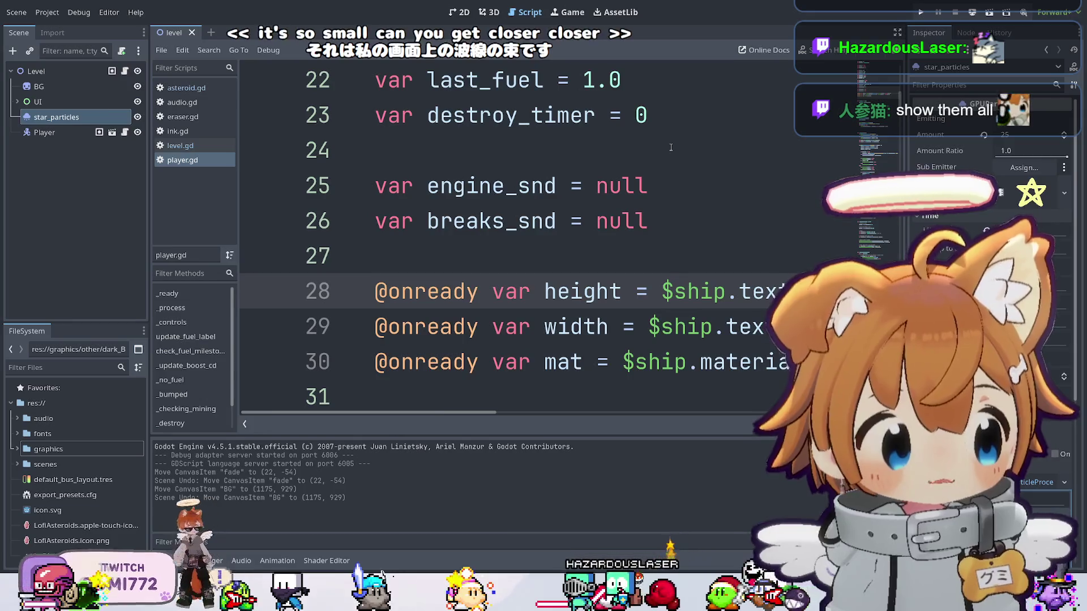
ctrl+scroll(700, 175, down, 3)
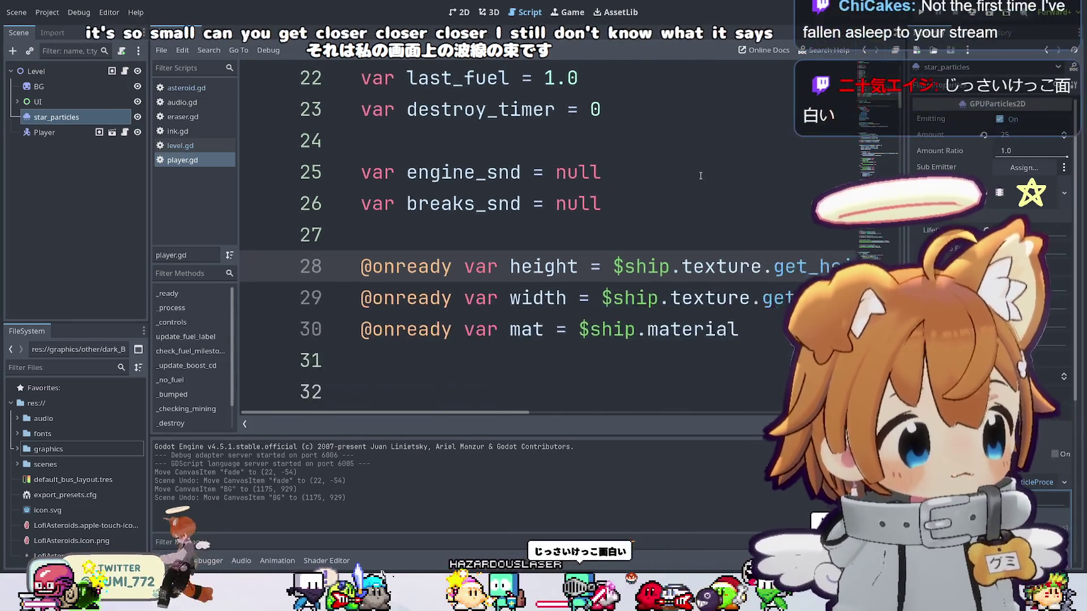
ctrl+scroll(700, 175, down, 2)
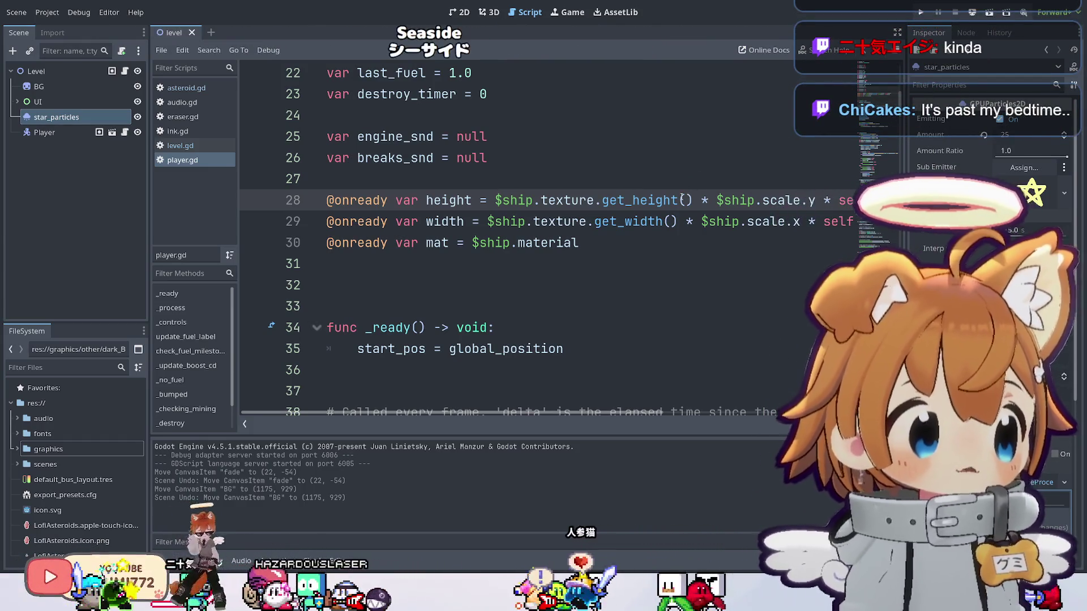
scroll(680, 201, down, 2)
scroll(678, 200, down, 2)
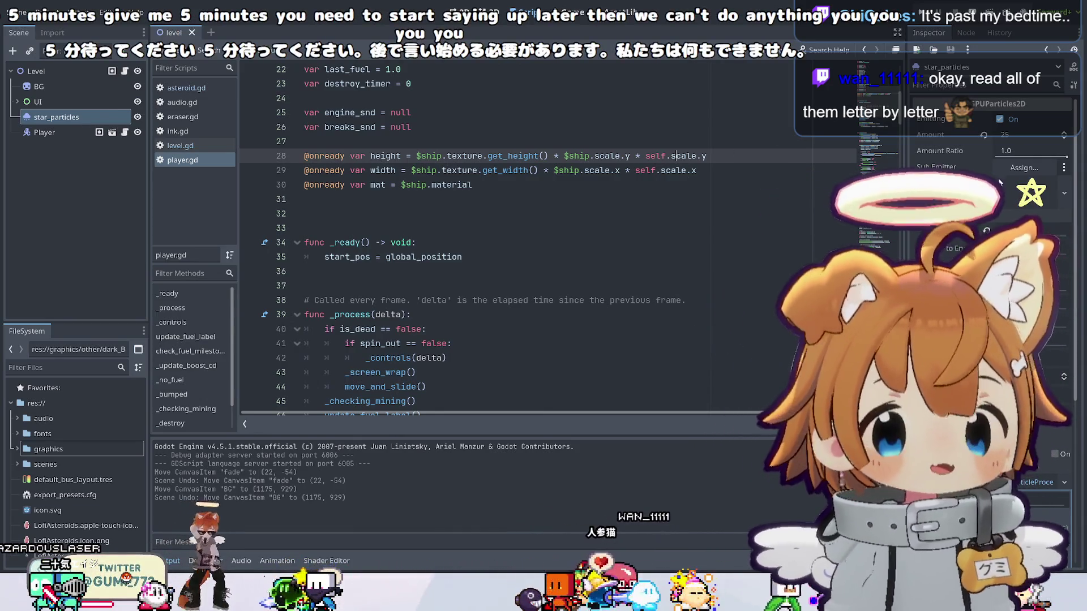
scroll(509, 238, down, 20)
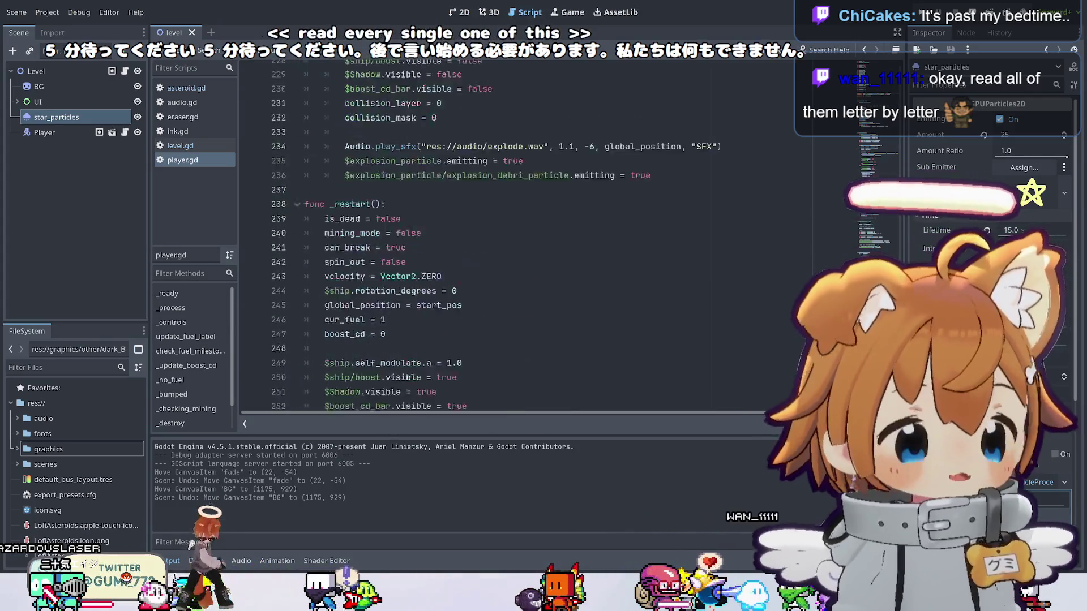
scroll(510, 238, up, 20)
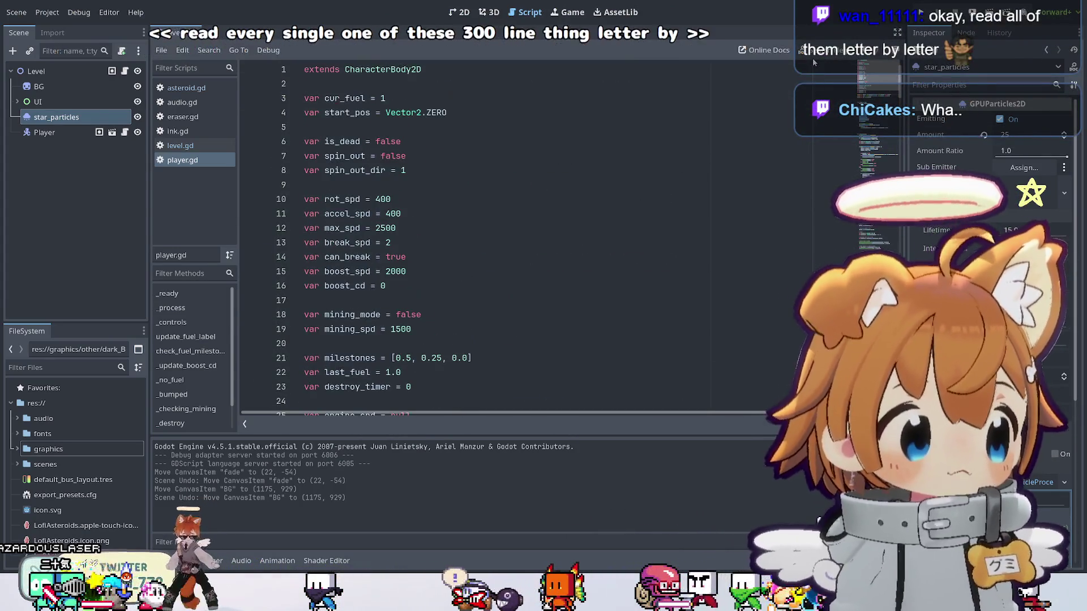
scroll(783, 96, down, 20)
scroll(509, 237, down, 4)
scroll(509, 238, up, 4)
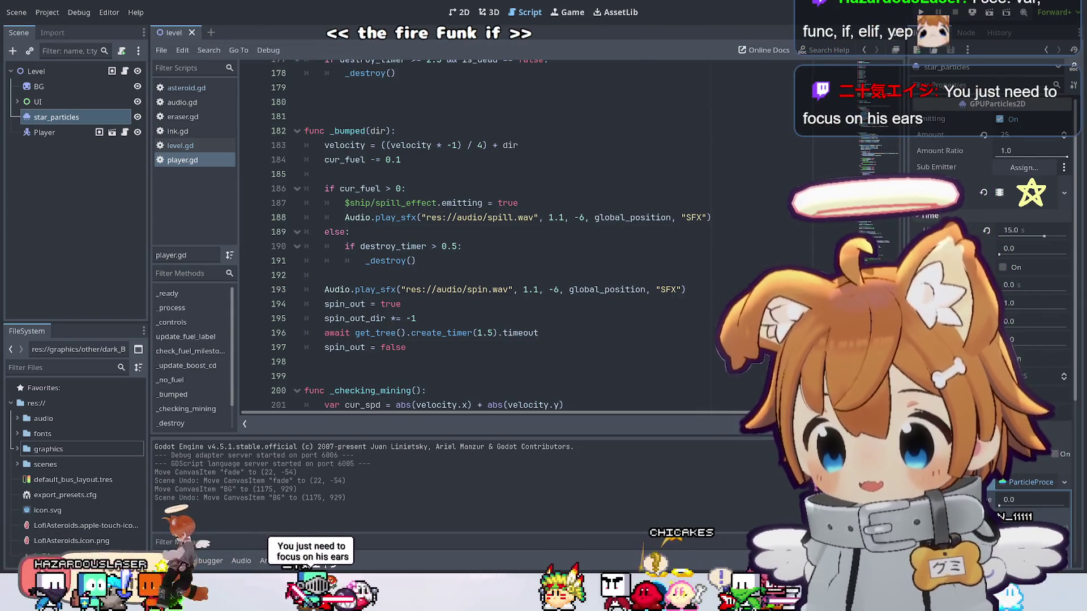
mouse_move(435, 347)
mouse_down()
mouse_move(283, 190)
mouse_move(274, 147)
mouse_up()
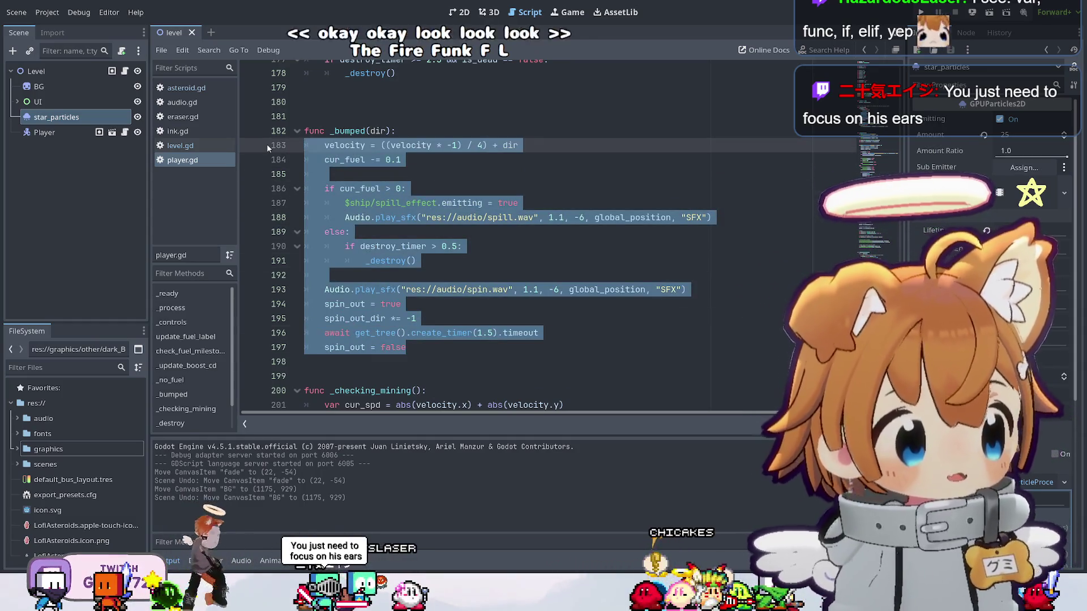
click(366, 151)
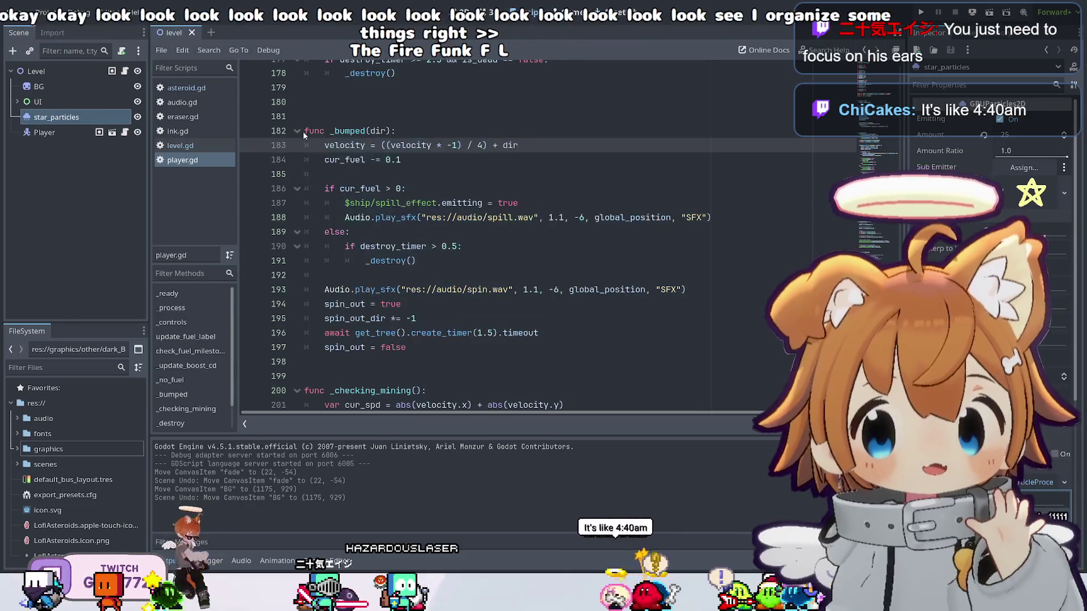
click(306, 131)
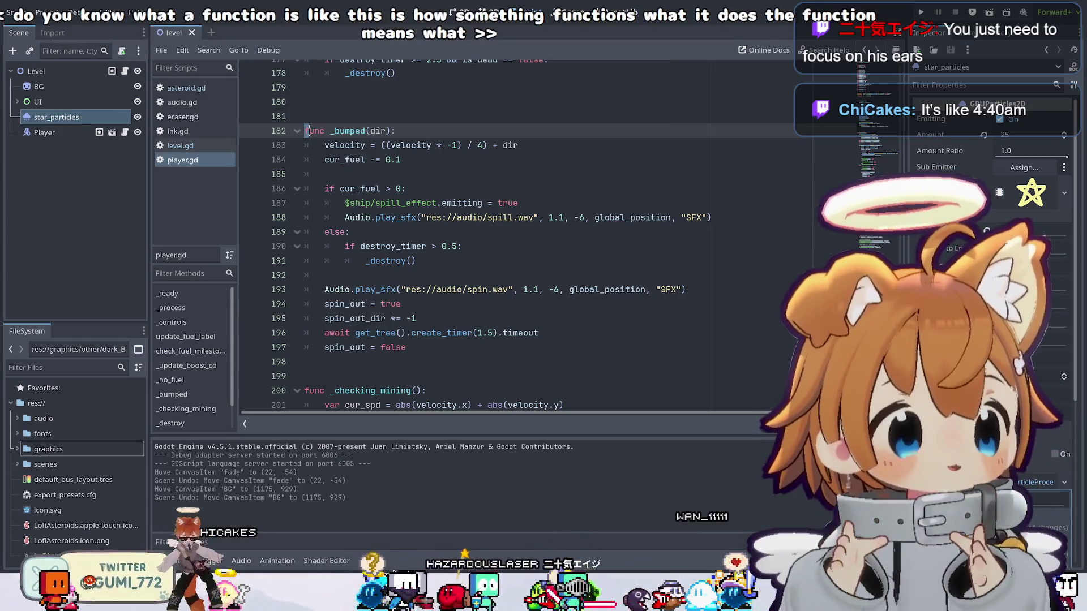
double_click(310, 130)
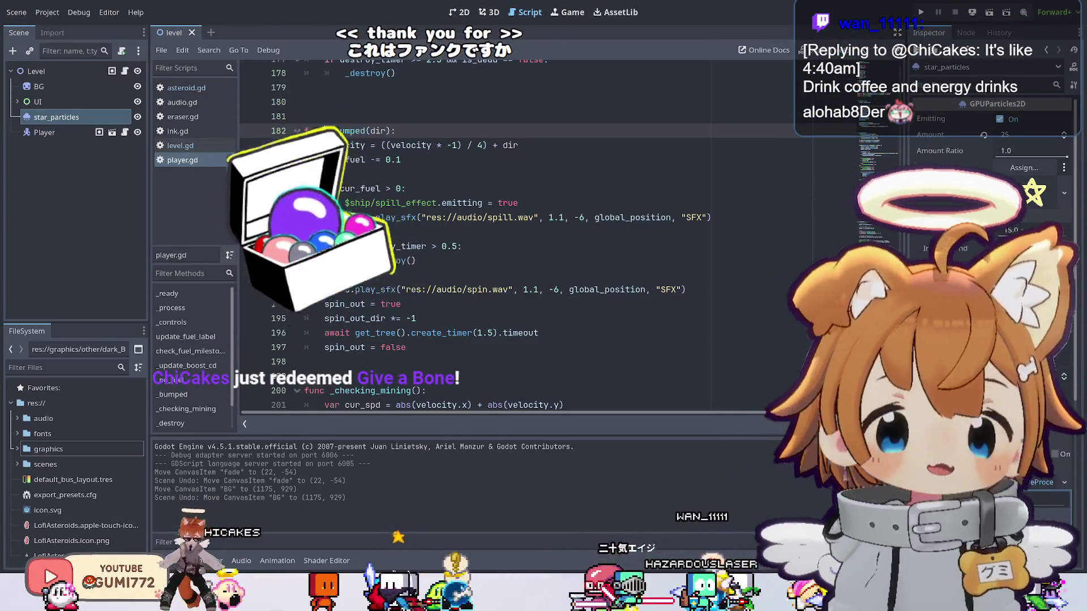
click(342, 131)
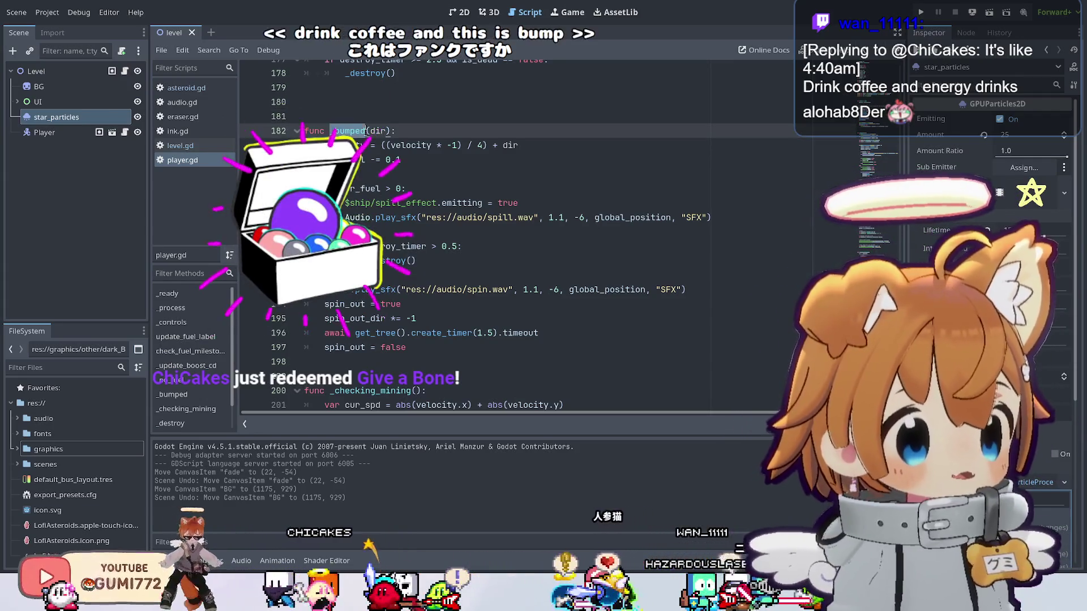
ctrl+scroll(391, 189, up, 3)
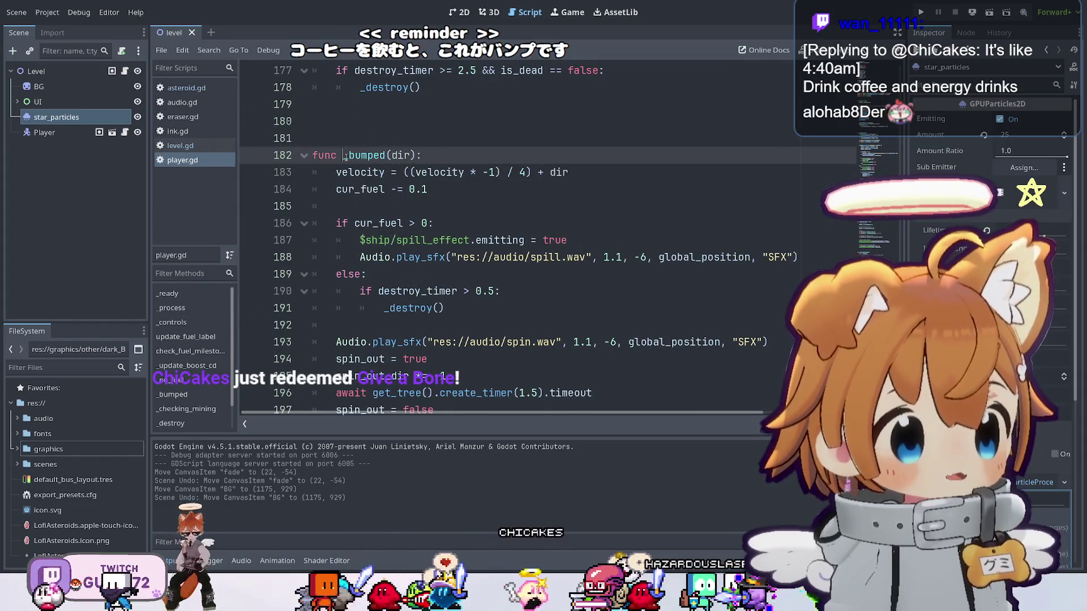
drag(375, 155, 381, 155)
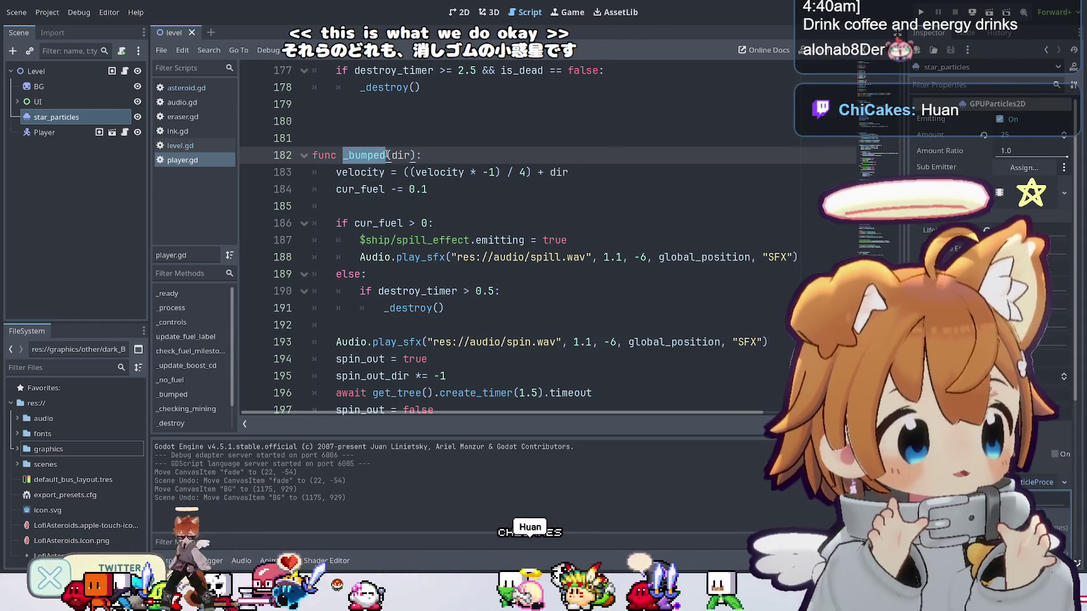
scroll(375, 155, down, 1)
scroll(376, 155, up, 1)
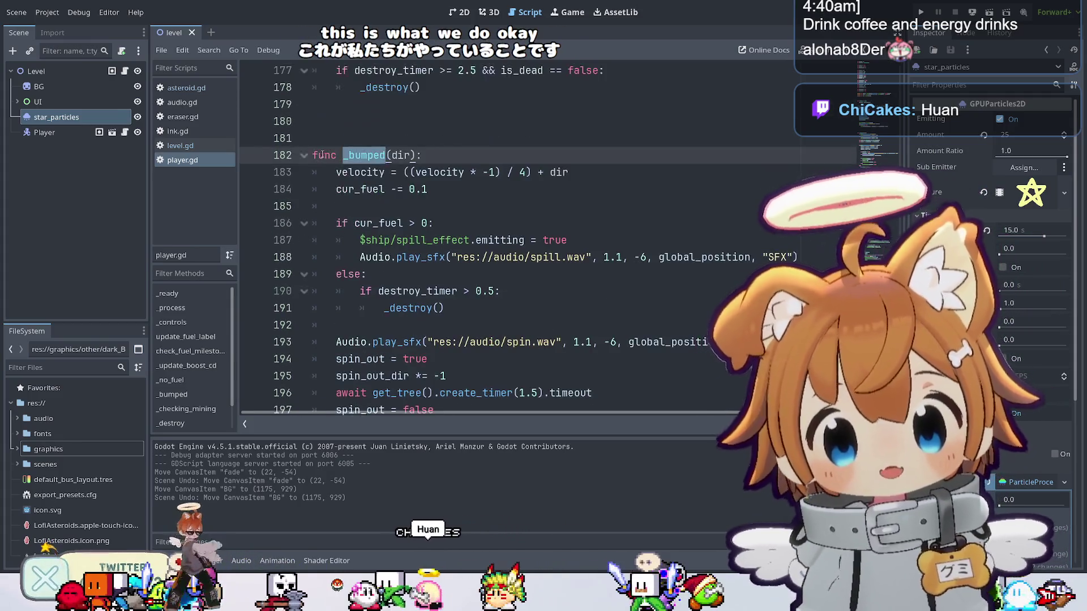
click(392, 156)
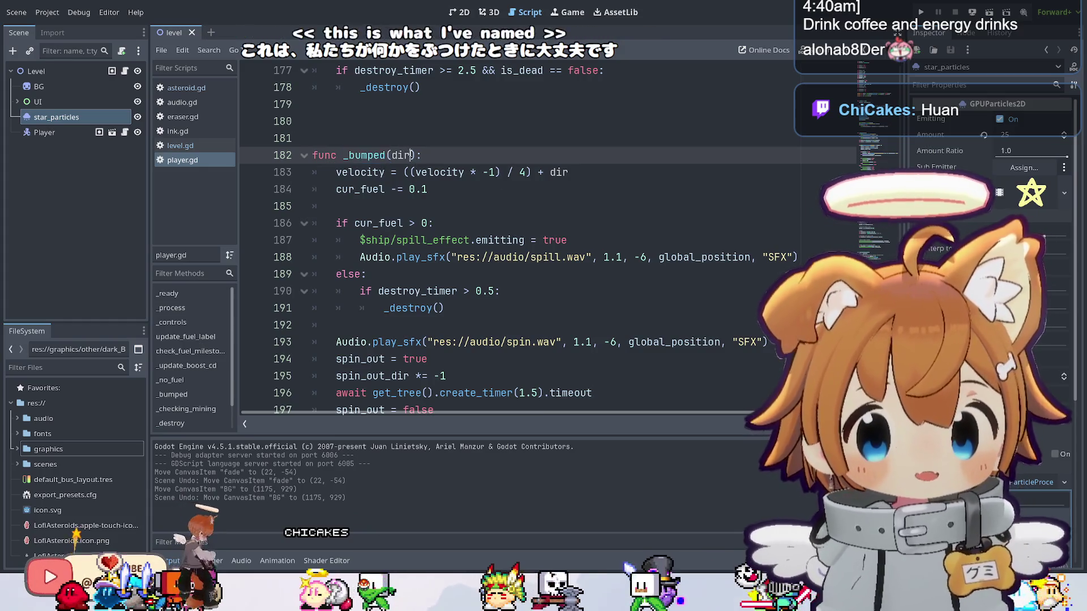
double_click(409, 156)
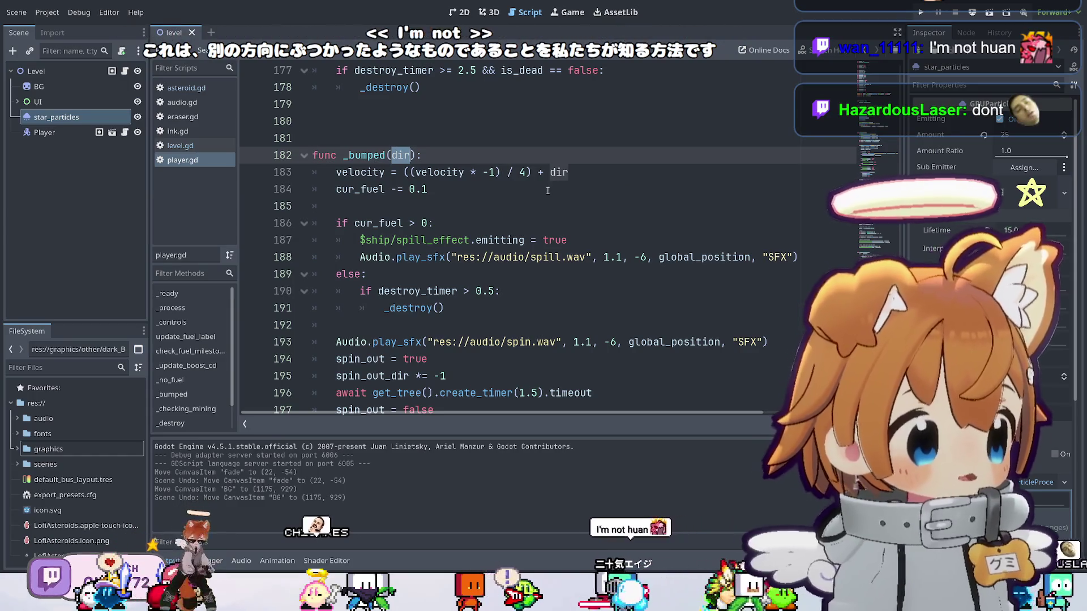
scroll(545, 193, down, 1)
scroll(545, 192, down, 1)
click(631, 223)
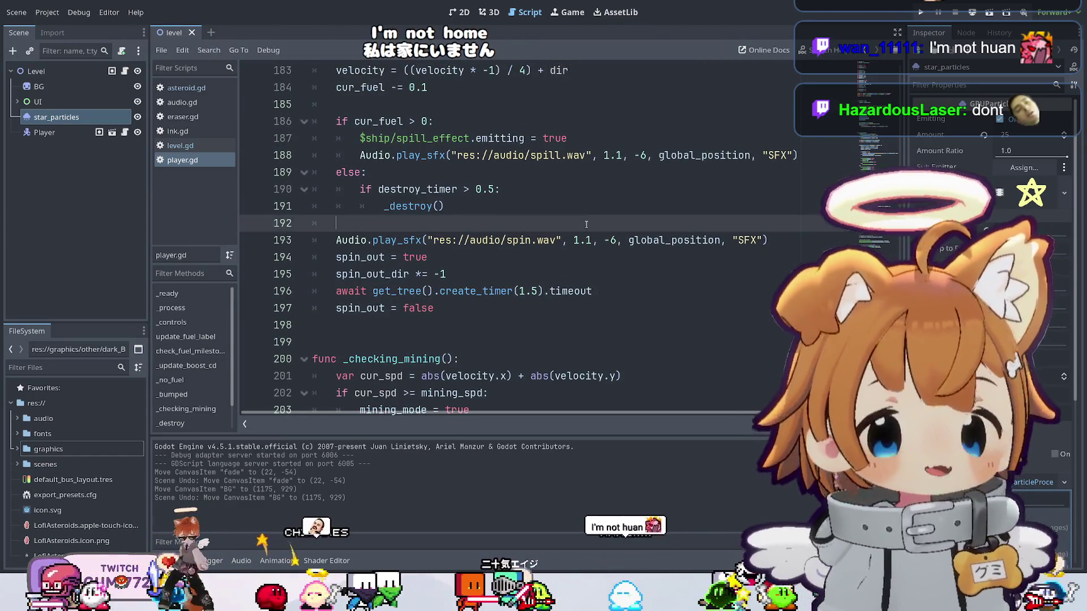
scroll(630, 255, up, 1)
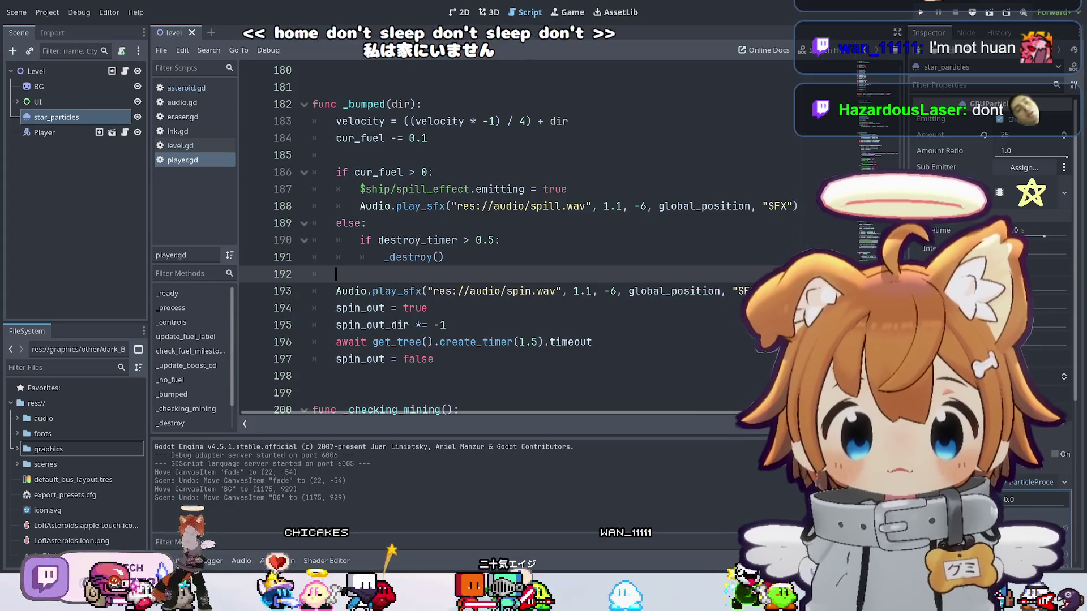
scroll(631, 254, down, 1)
scroll(461, 244, up, 1)
drag(360, 250, 464, 251)
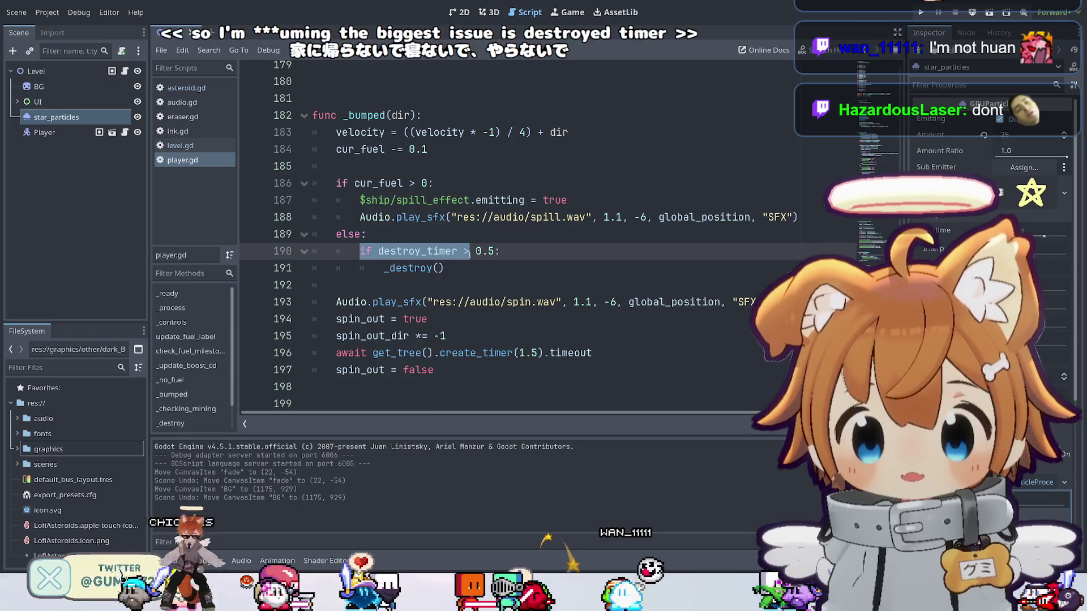
click(466, 272)
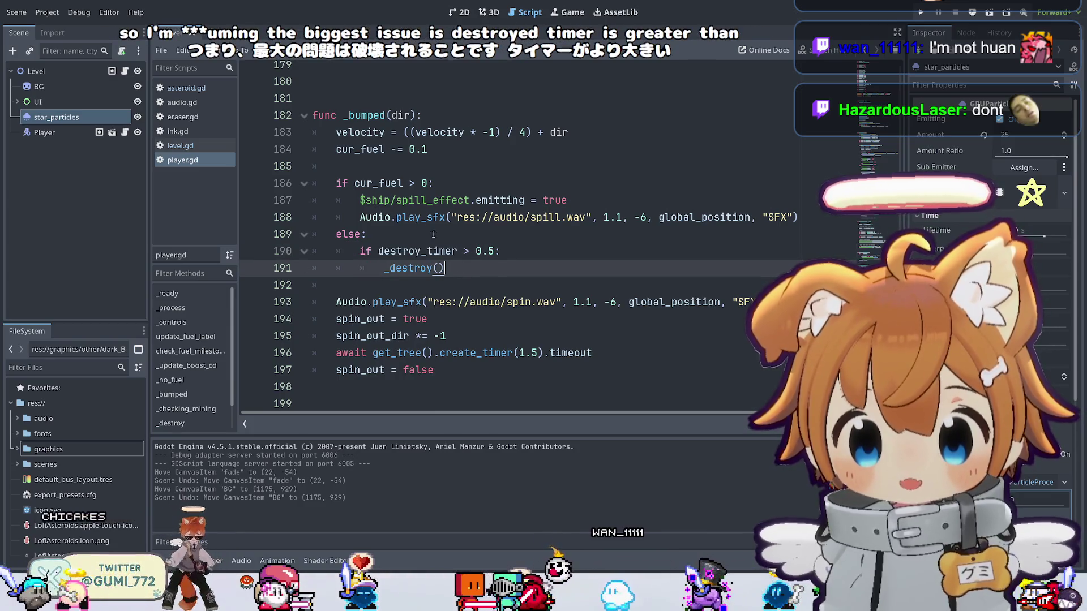
double_click(411, 183)
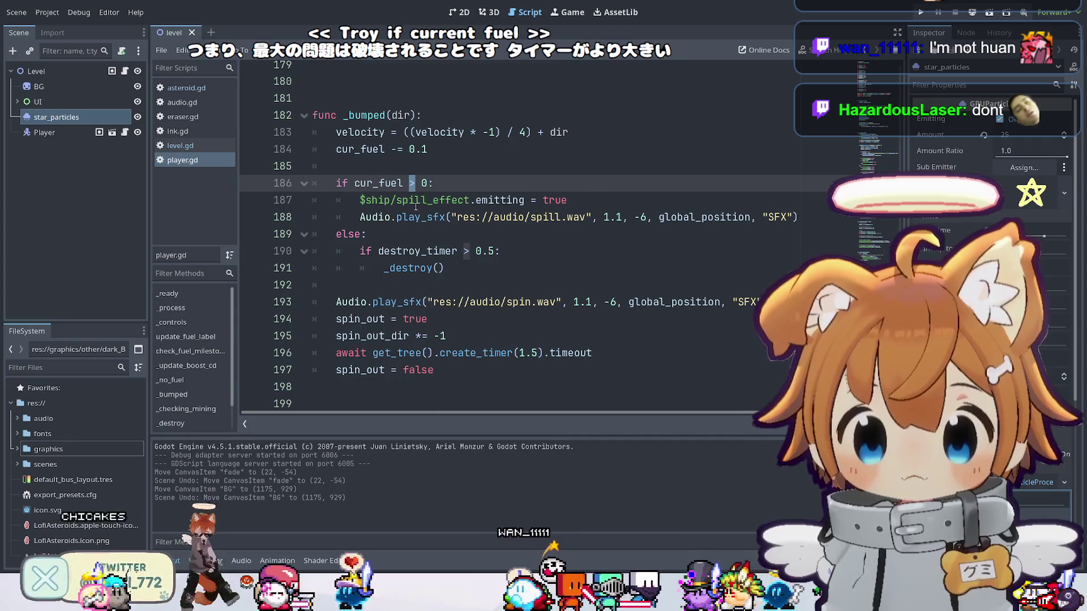
click(434, 249)
click(447, 270)
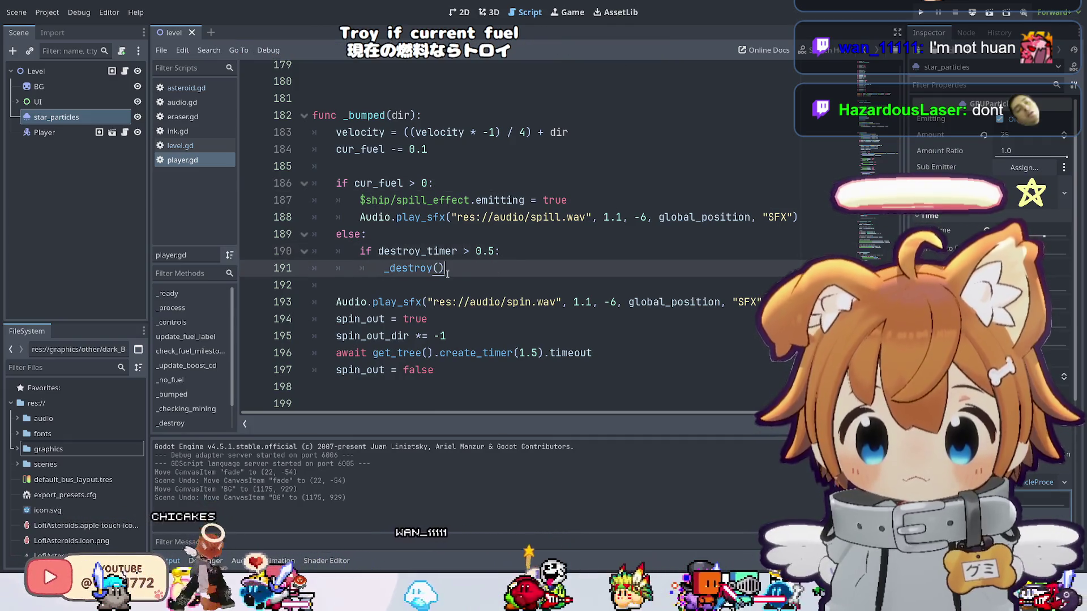
drag(377, 251, 415, 251)
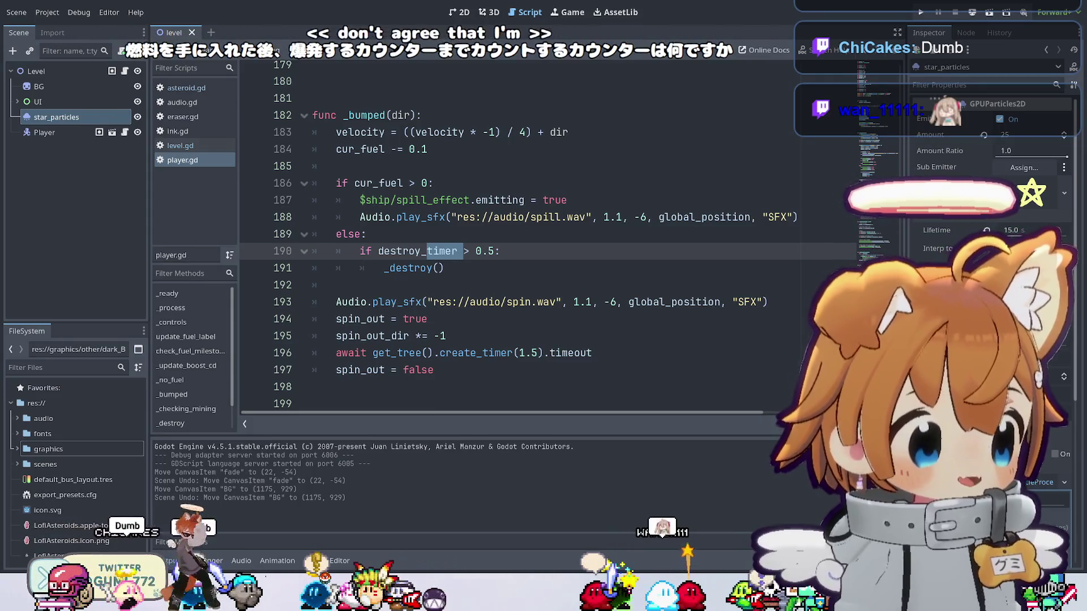
click(446, 268)
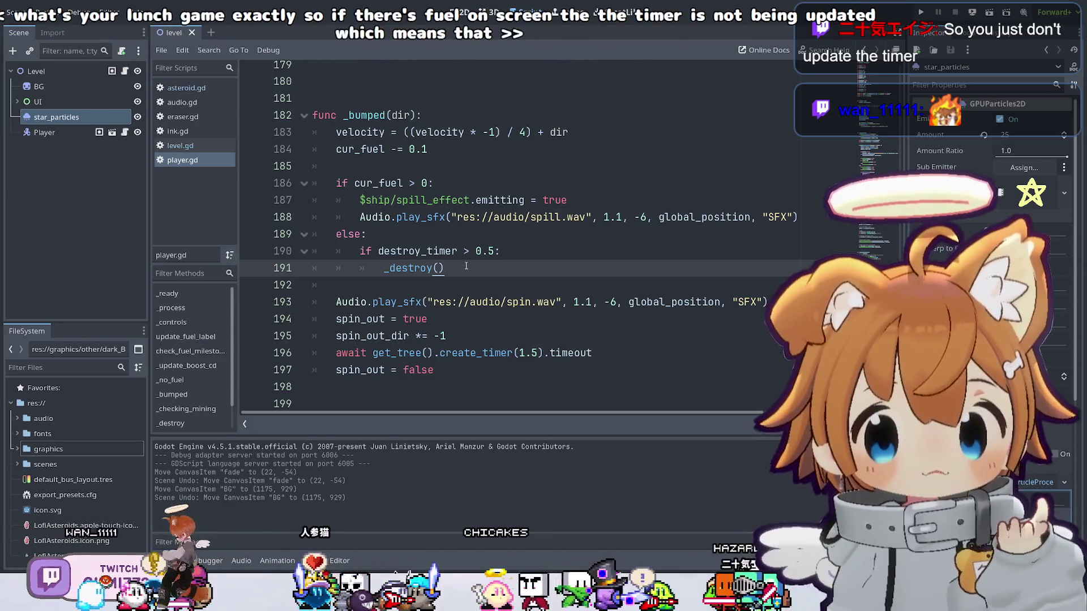
double_click(458, 250)
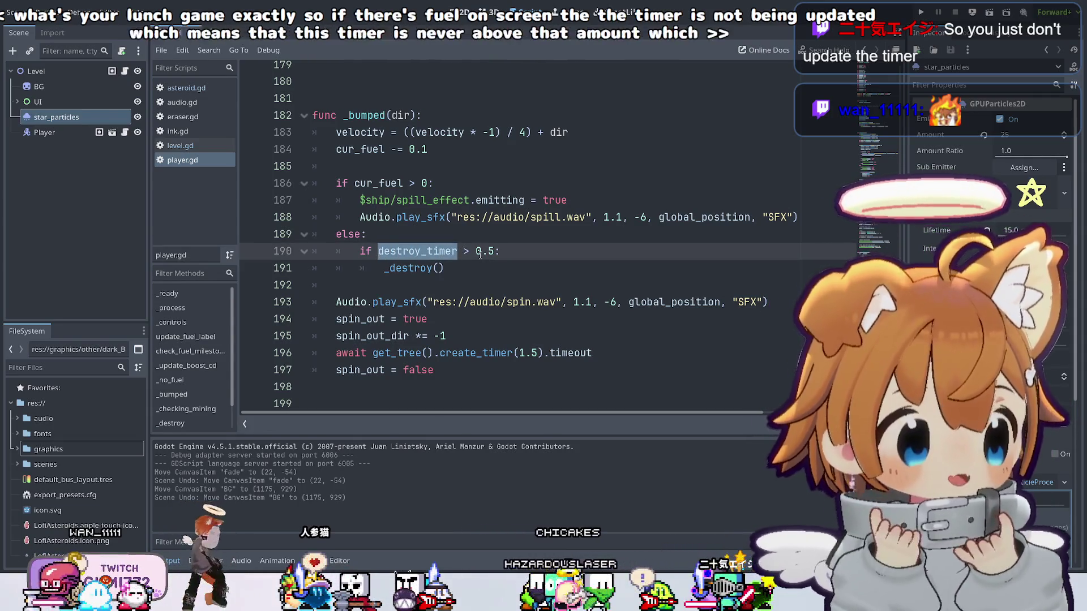
click(450, 270)
drag(450, 270, 384, 268)
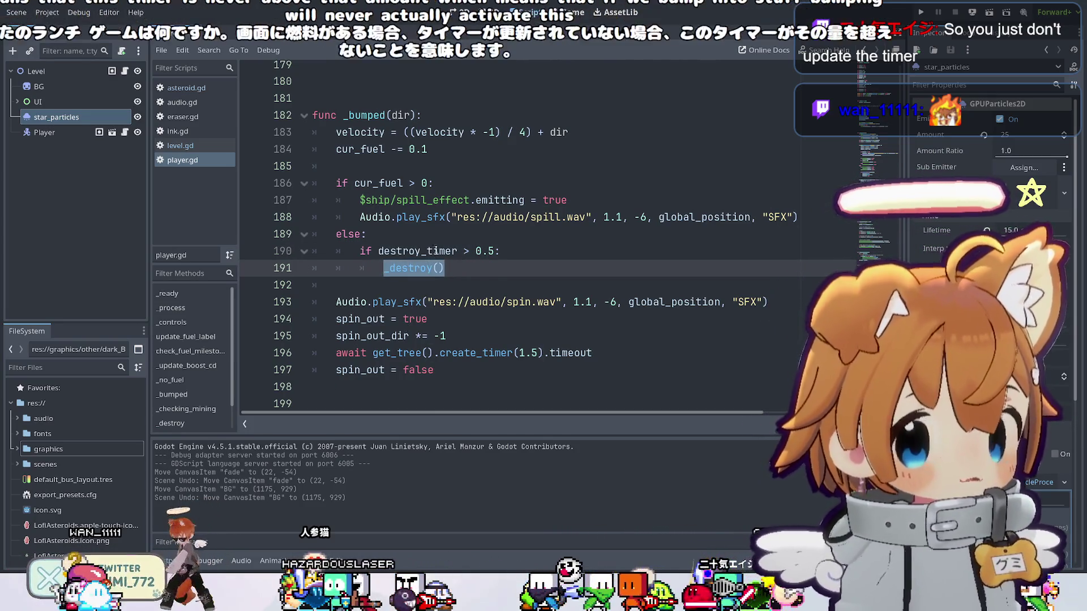
drag(403, 183, 361, 185)
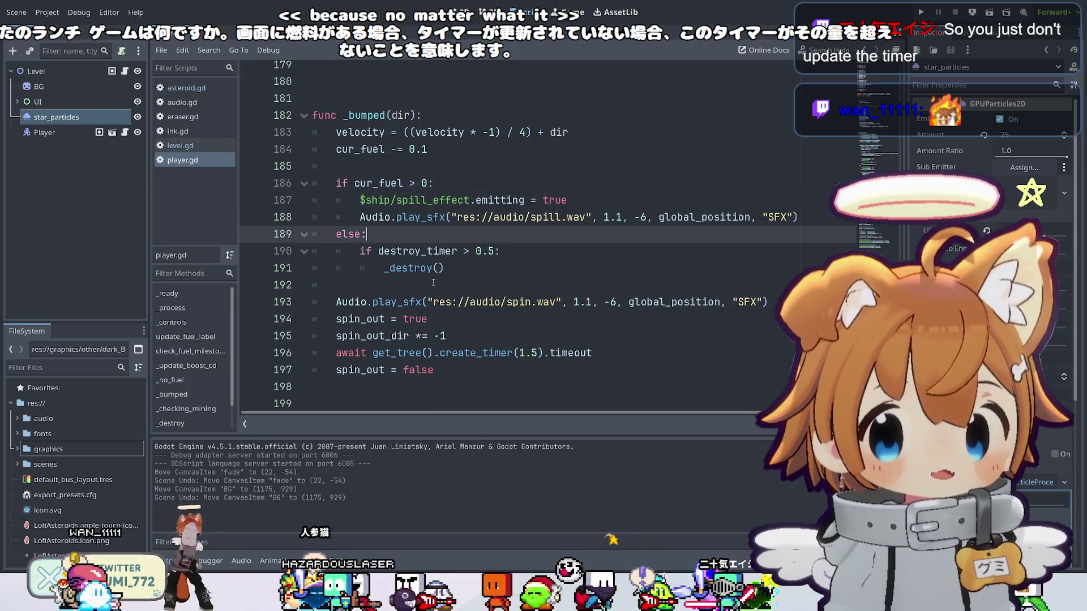
key(Down)
key(Down)
key(Down)
click(447, 250)
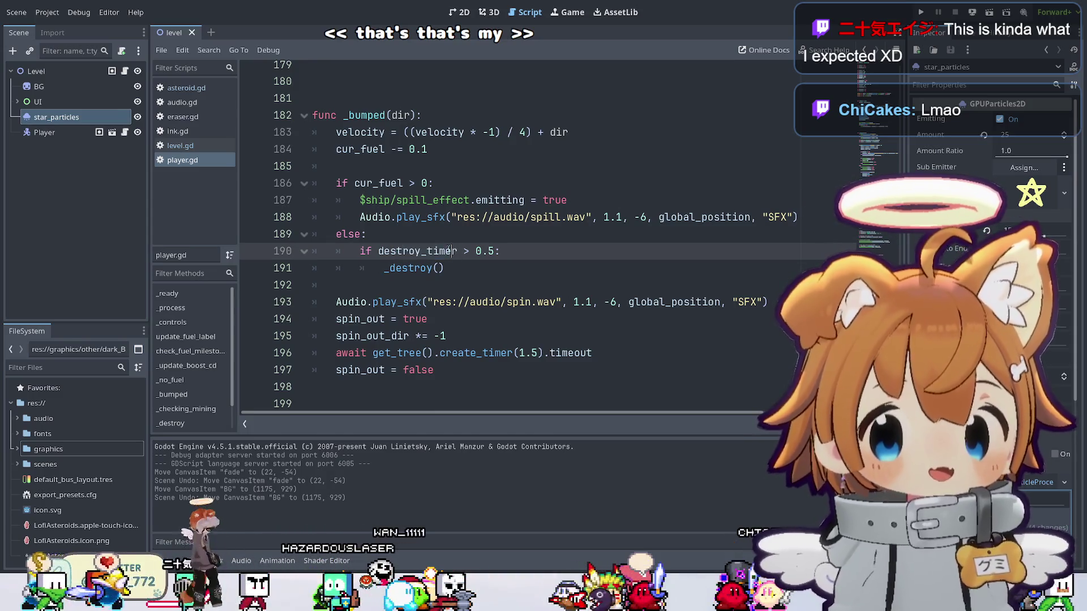
drag(451, 251, 439, 251)
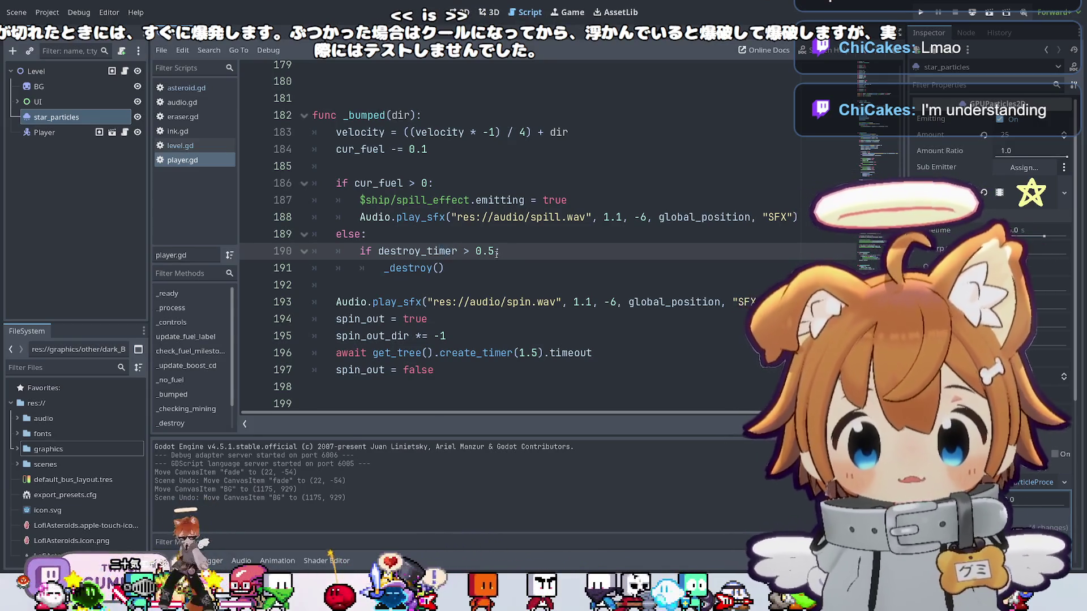
drag(515, 251, 359, 251)
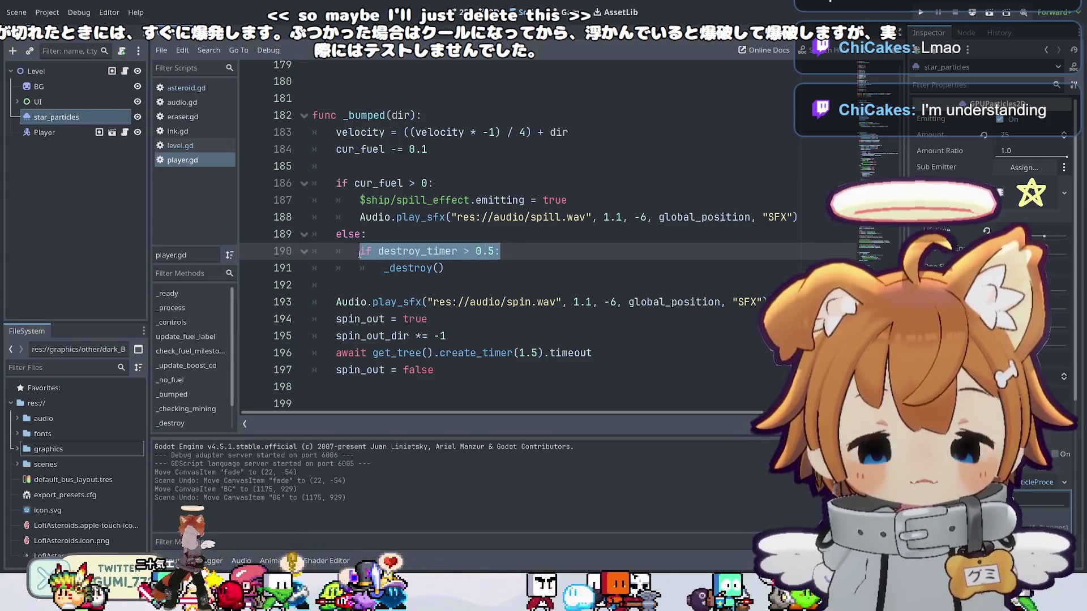
Delete the 'if destroy_timer > 0.5:' line so _destroy() runs directly, then save and run.
key(BackSpace)
key(BackSpace)
key(BackSpace)
key(BackSpace)
click(371, 258)
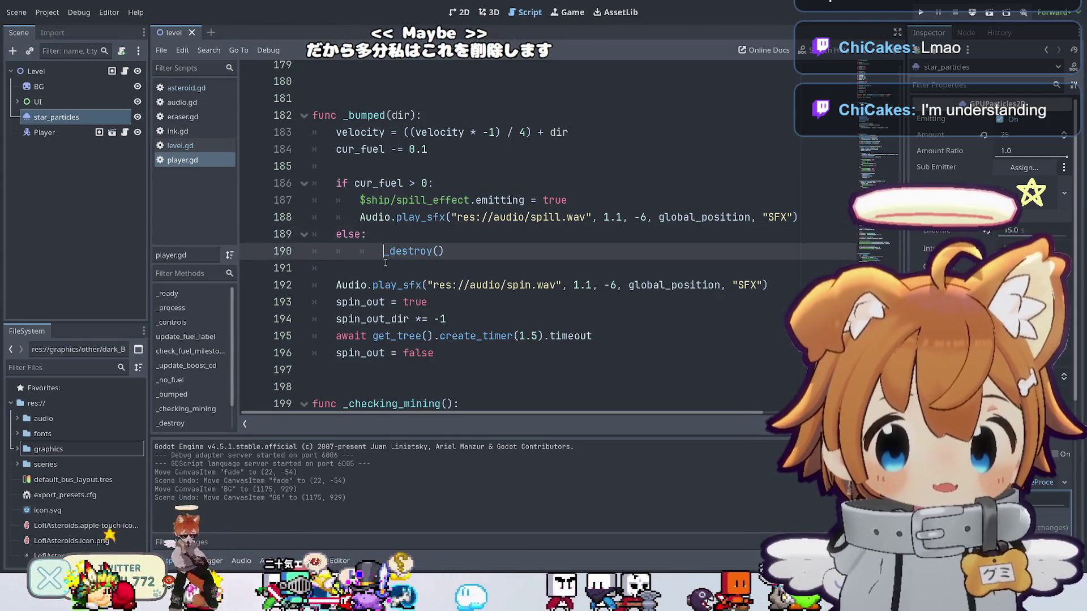
key(F5)
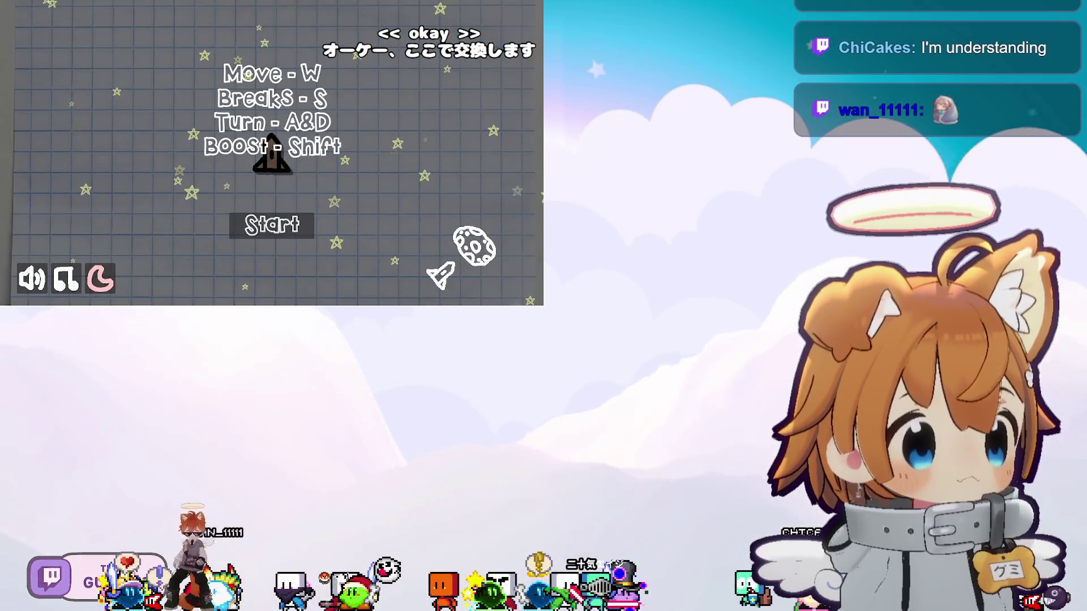
Start a new game and fly the rocket, turning left and thrusting forward.
click(294, 225)
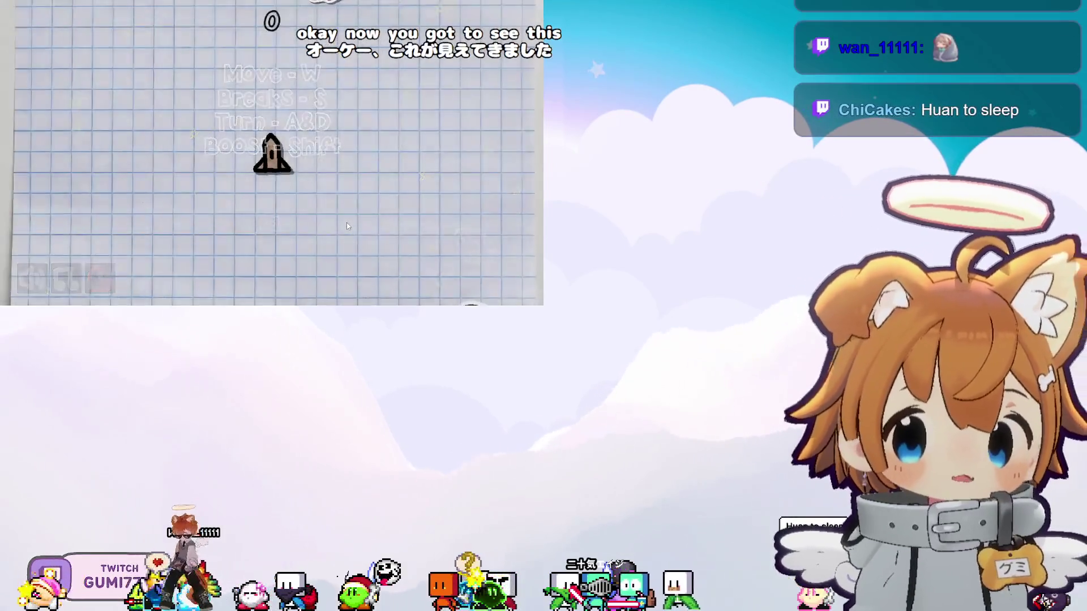
key(a)
key(w)
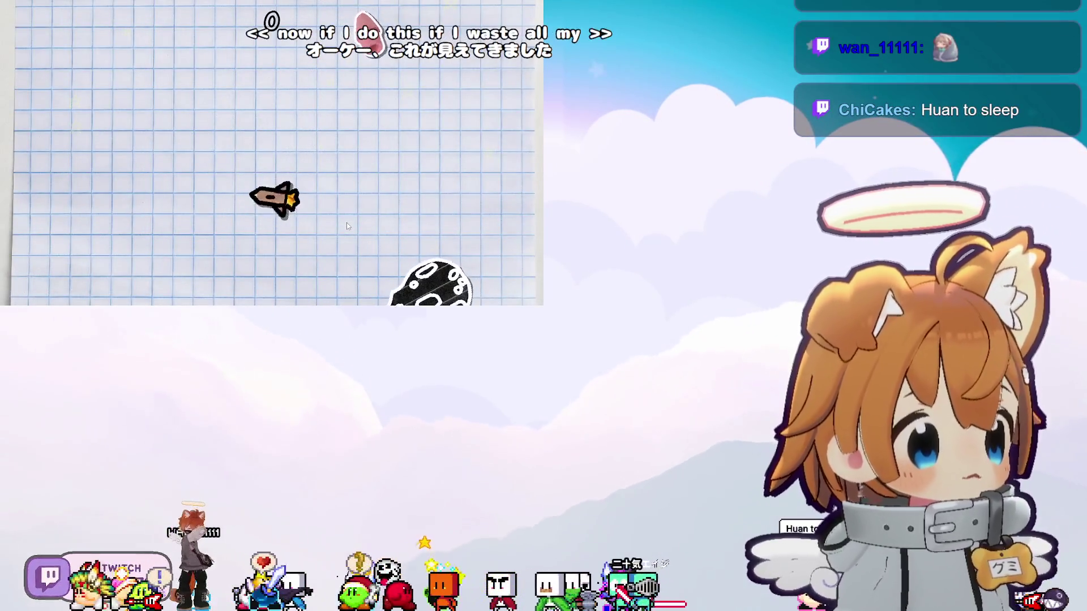
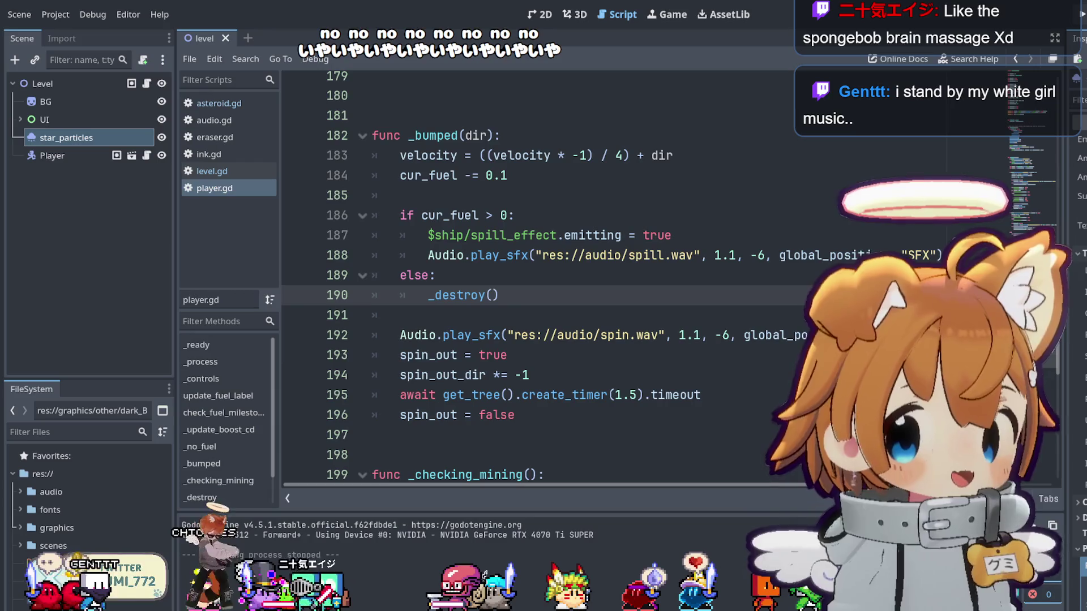
Select and review the cur_fuel if/else fuel check block in player.gd.
click(634, 318)
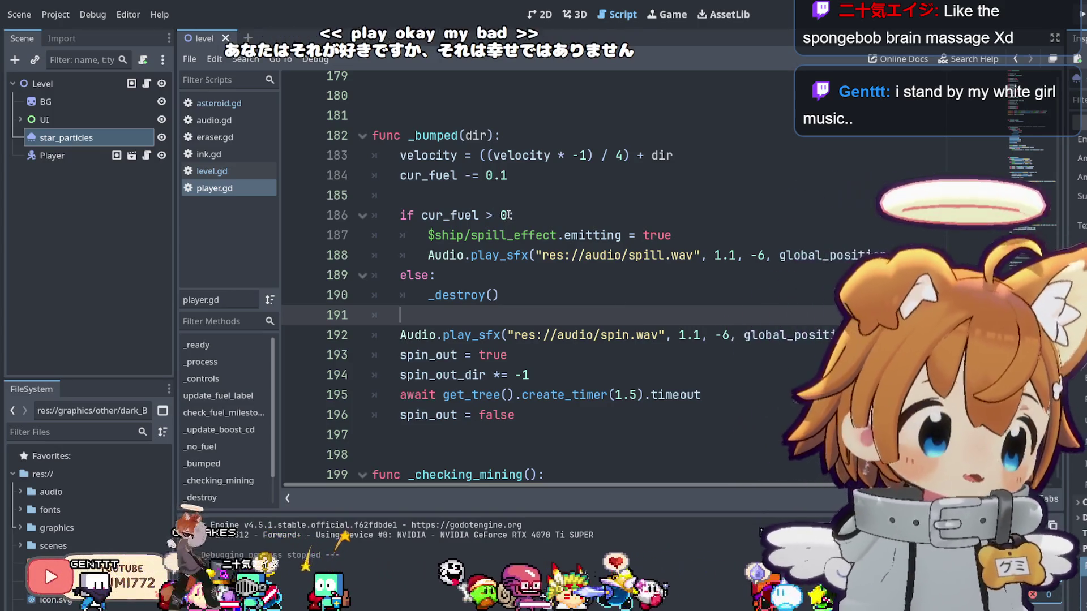
drag(532, 306, 382, 224)
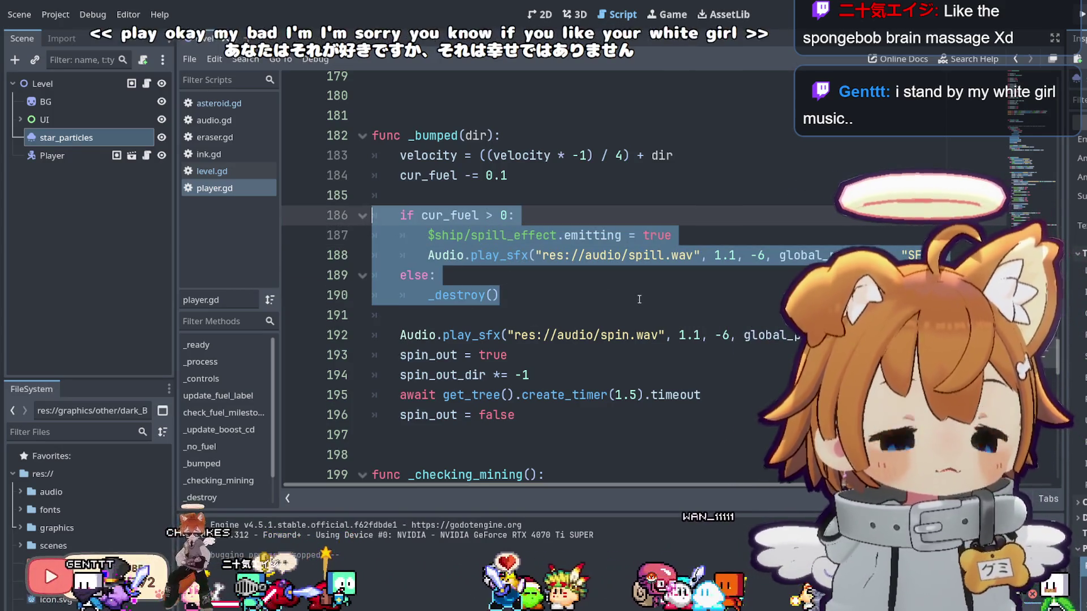
click(634, 298)
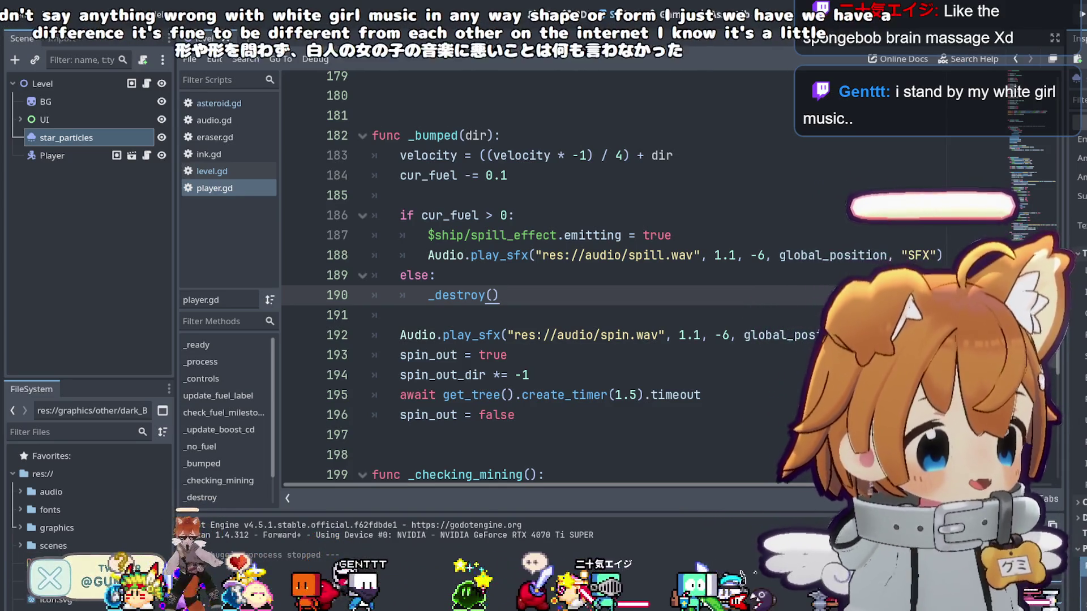
Scroll up through player.gd to review the earlier code.
scroll(520, 283, up, 9)
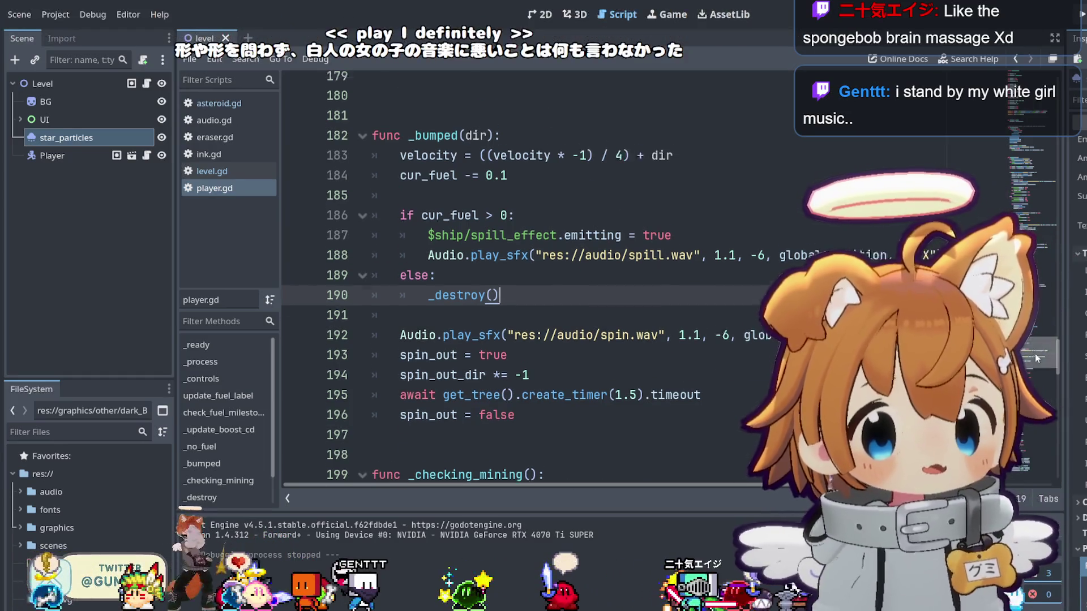
scroll(521, 283, up, 1)
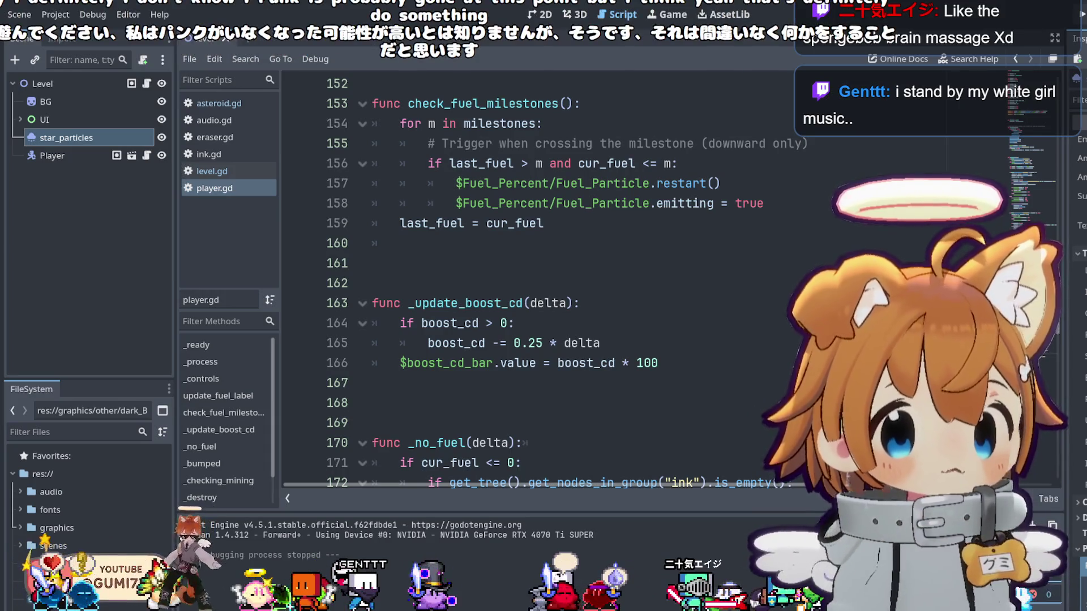
scroll(520, 283, up, 7)
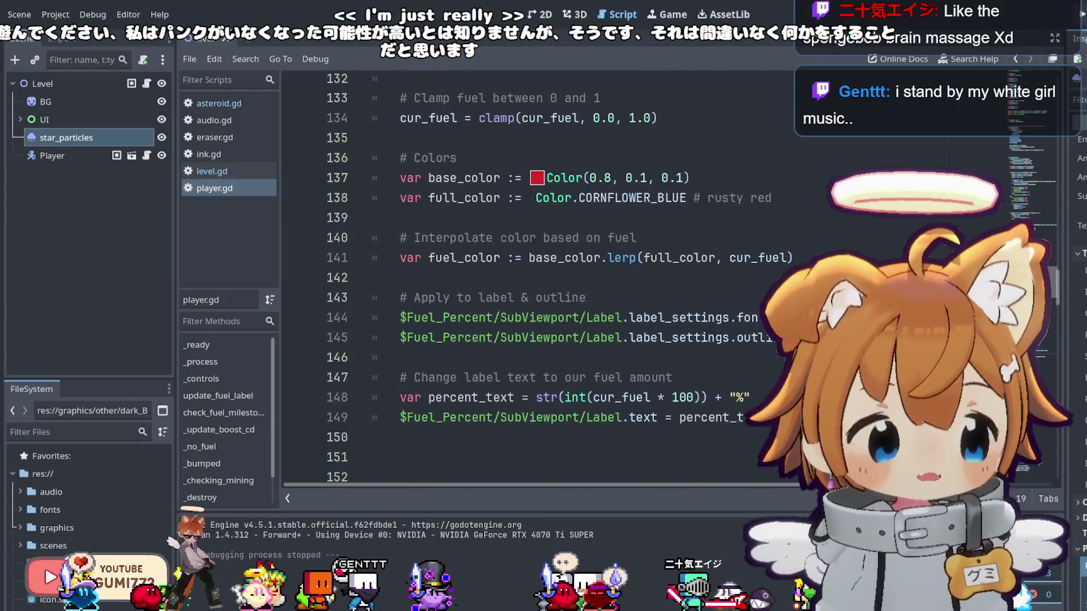
scroll(521, 283, up, 4)
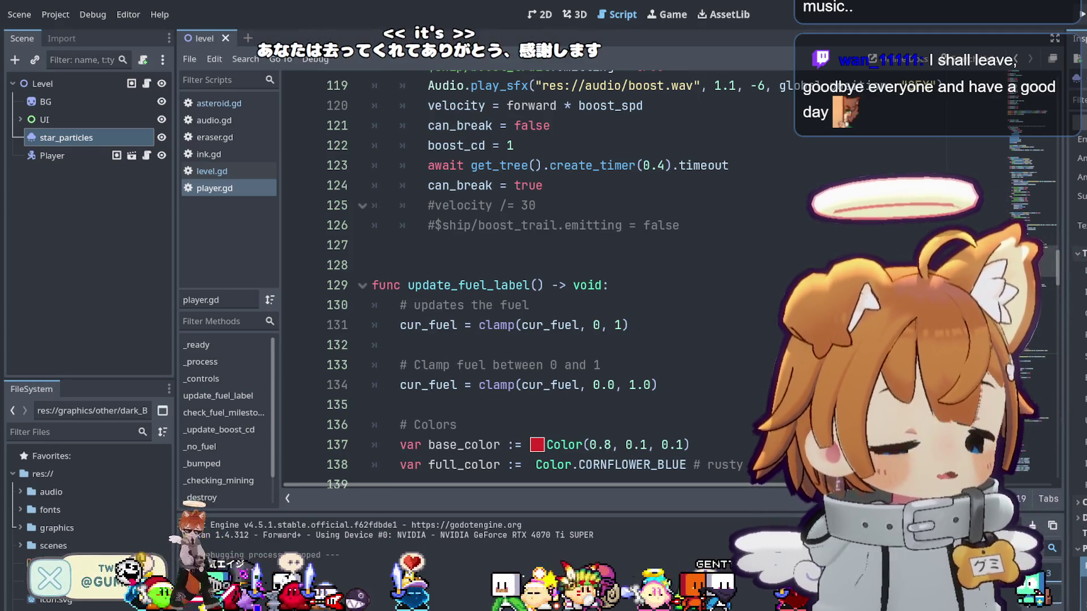
scroll(566, 278, up, 2)
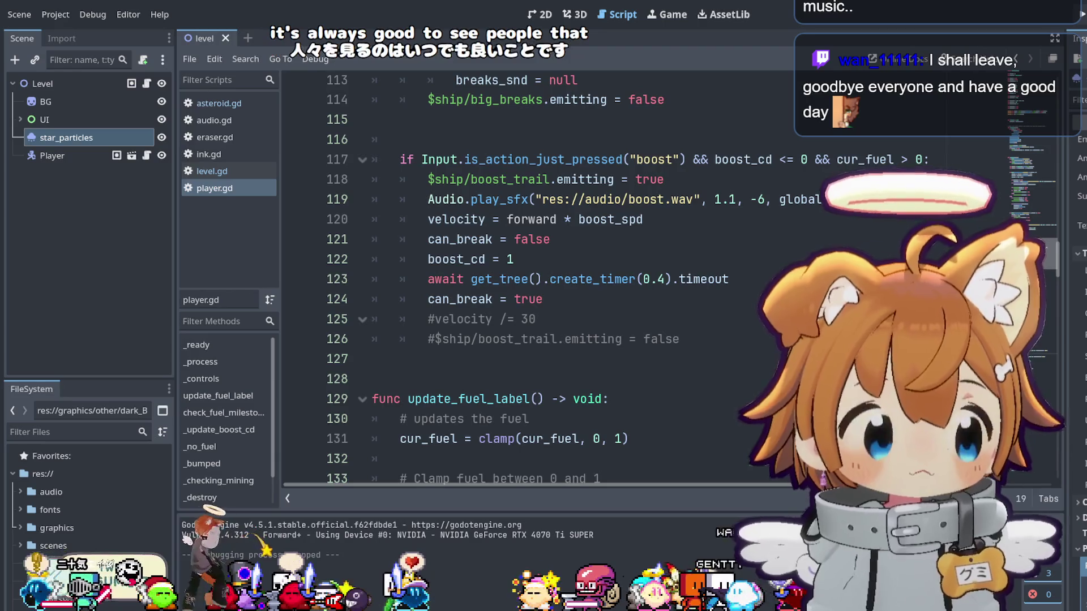
scroll(1037, 260, up, 1)
scroll(566, 278, up, 2)
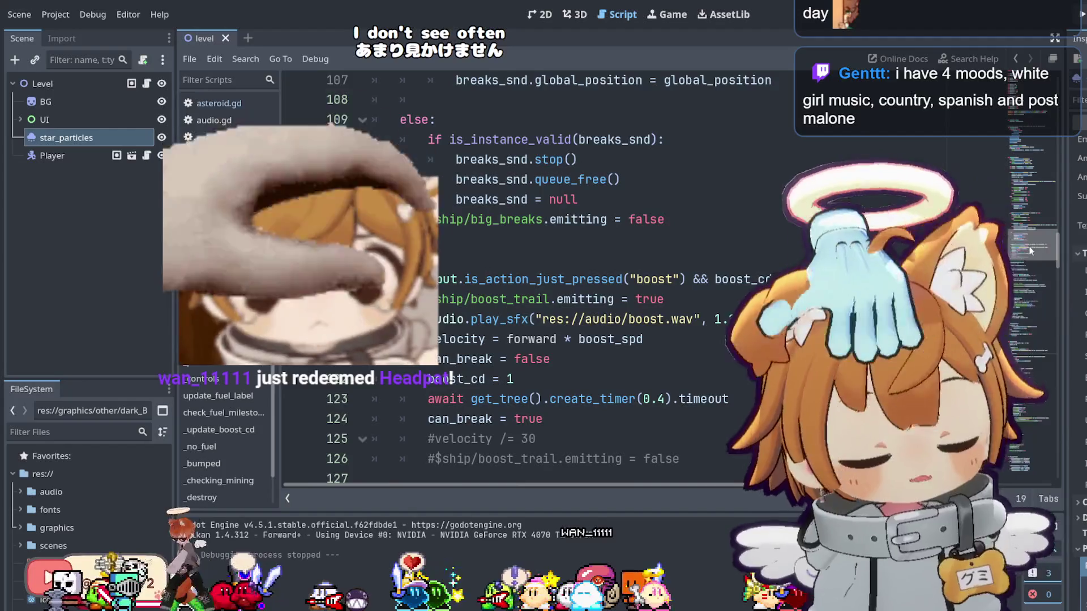
scroll(565, 278, up, 3)
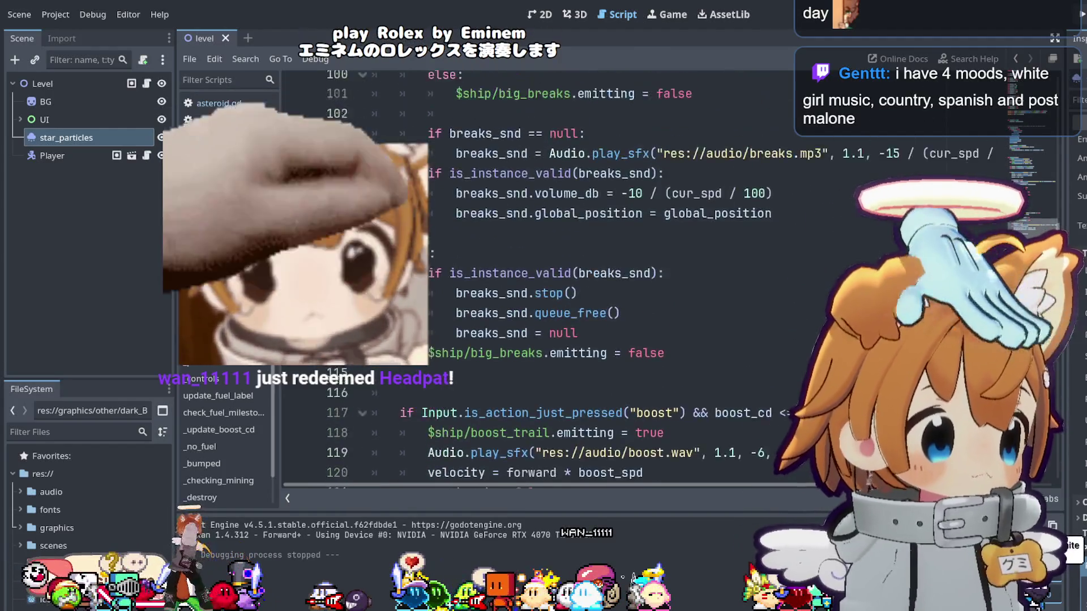
scroll(992, 164, up, 15)
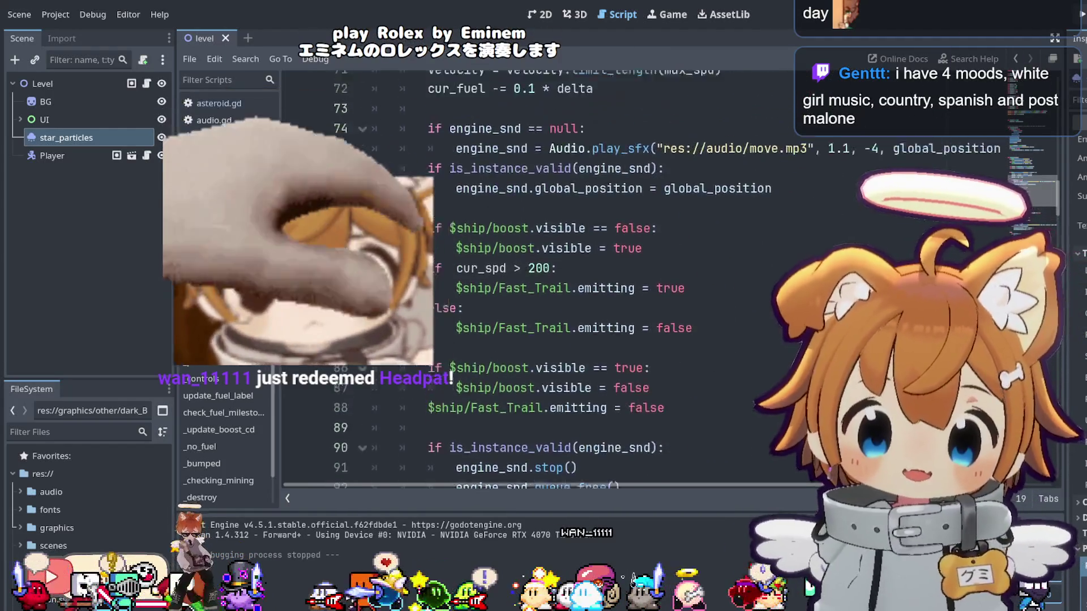
scroll(991, 161, down, 2)
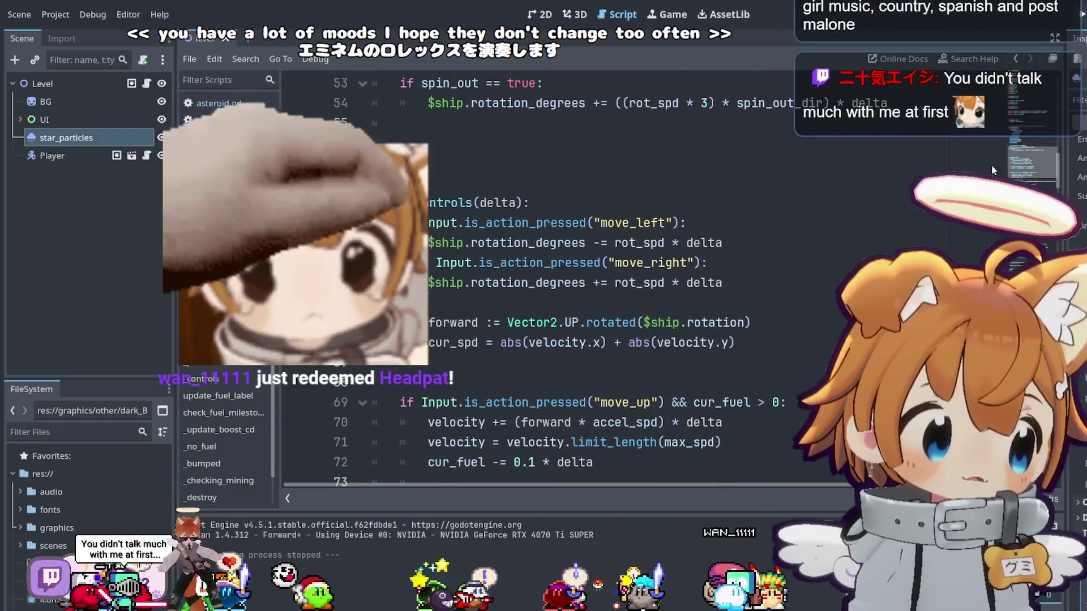
scroll(991, 164, up, 1)
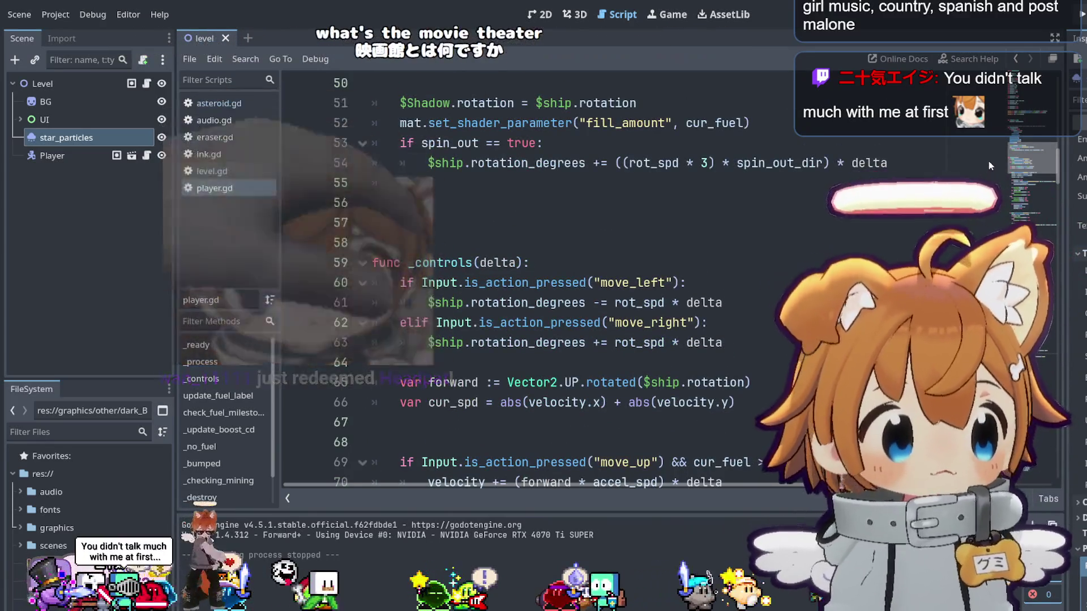
scroll(990, 159, up, 1)
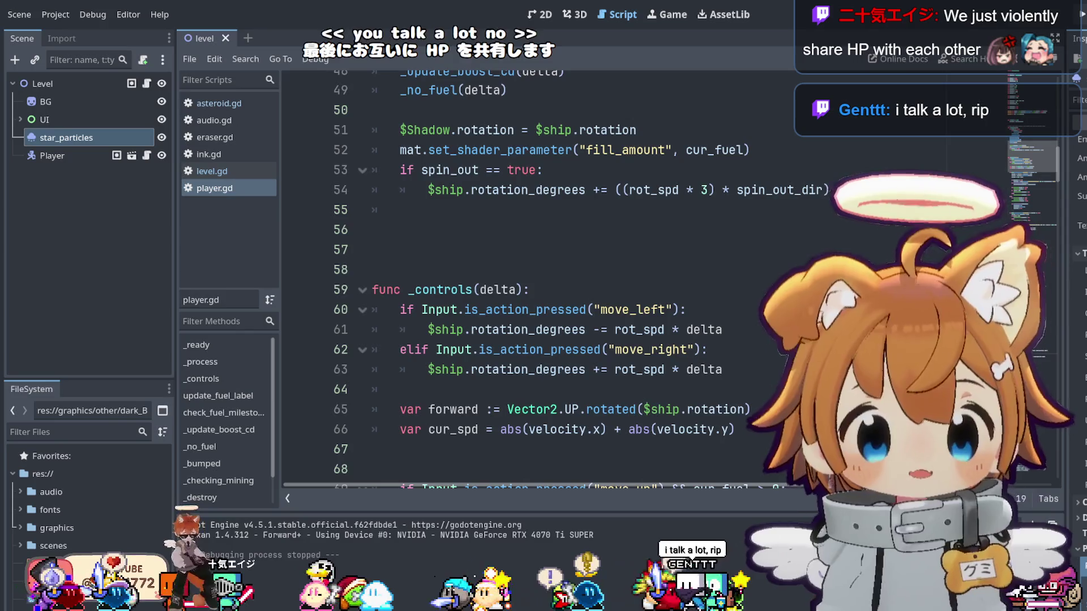
Return past the engine sound and braking code to the end of the boost block.
scroll(1035, 211, down, 4)
scroll(1035, 210, down, 10)
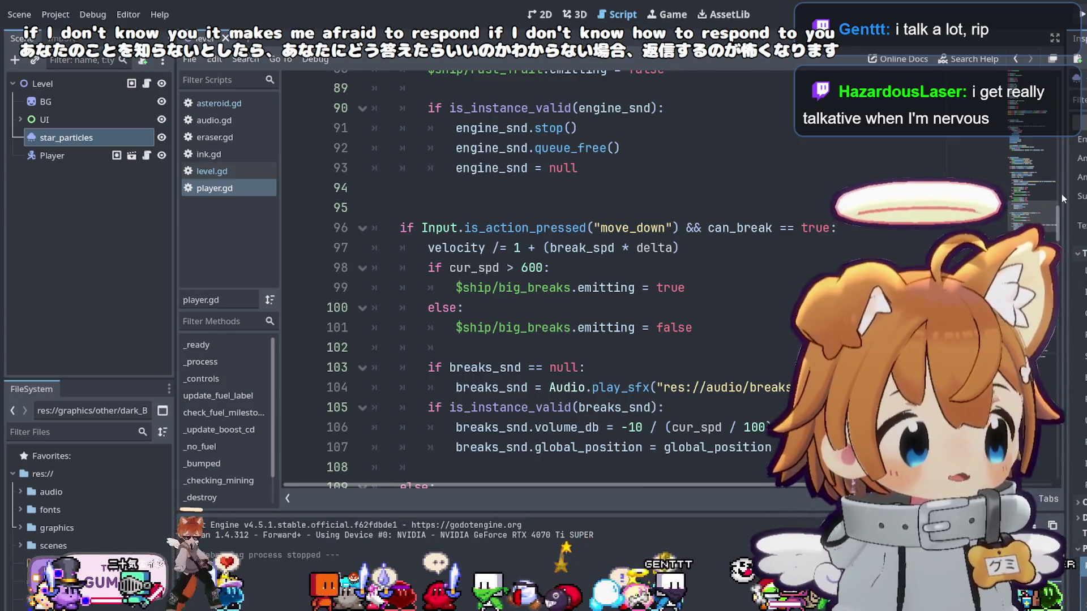
scroll(1047, 228, down, 2)
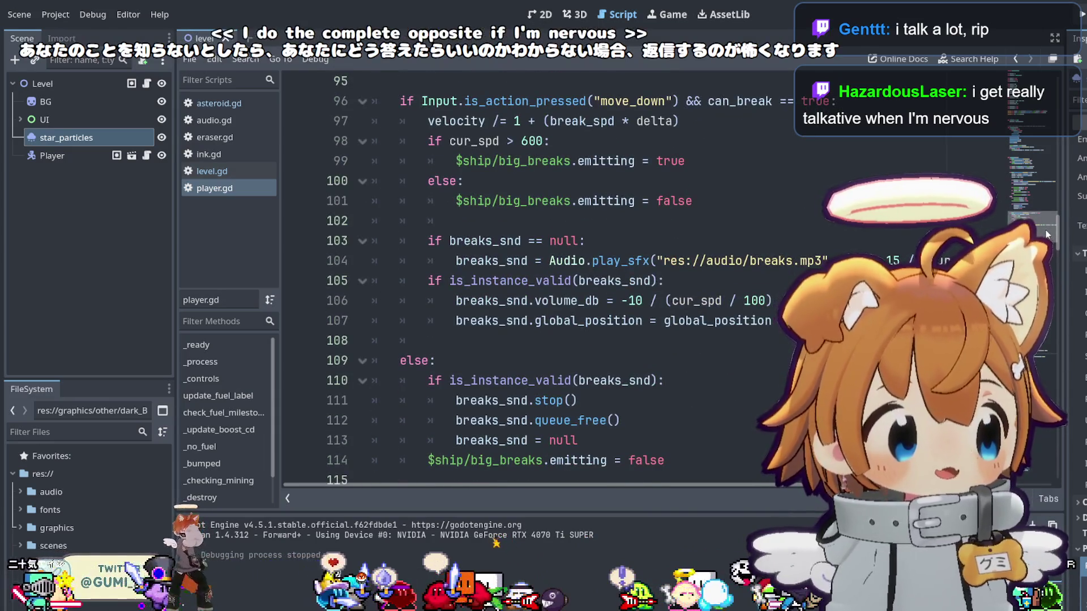
scroll(1043, 236, down, 2)
scroll(1043, 245, down, 6)
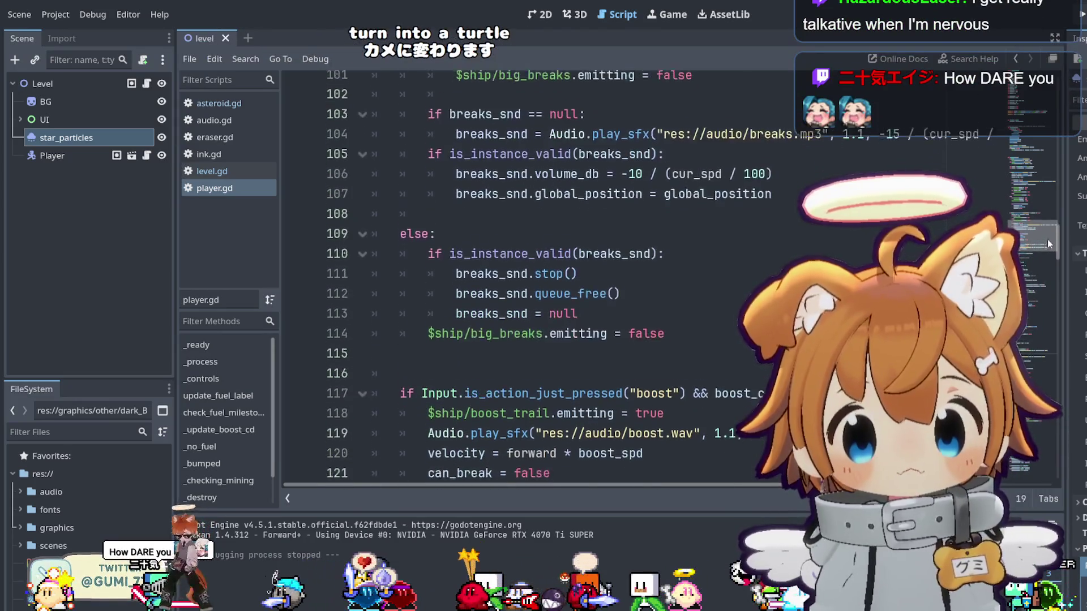
scroll(1030, 276, down, 9)
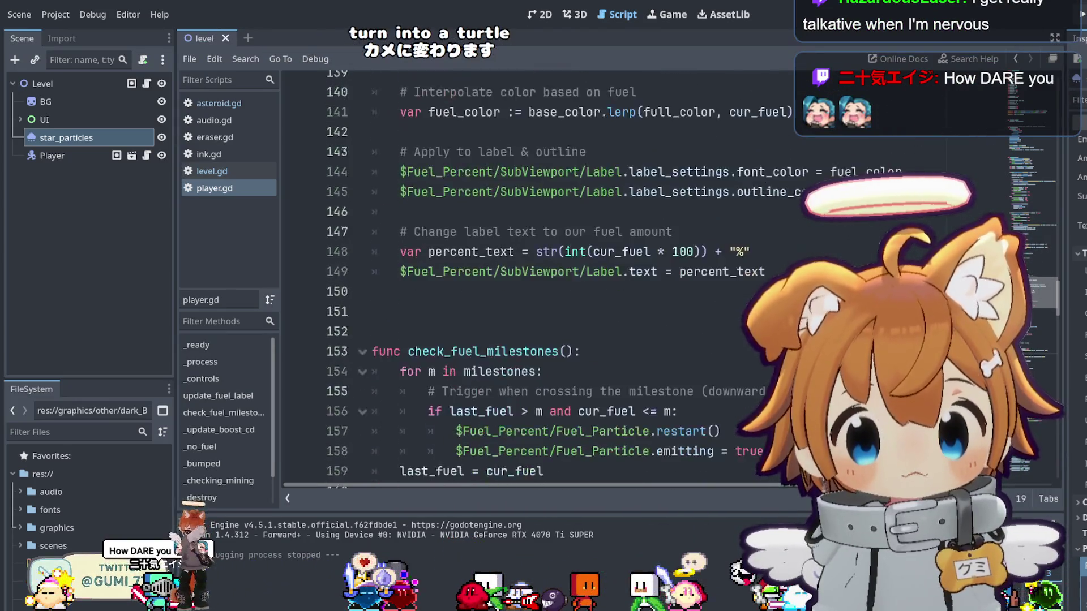
click(1026, 224)
mouse_move(1028, 225)
mouse_down()
mouse_move(1016, 136)
mouse_move(1011, 148)
mouse_up()
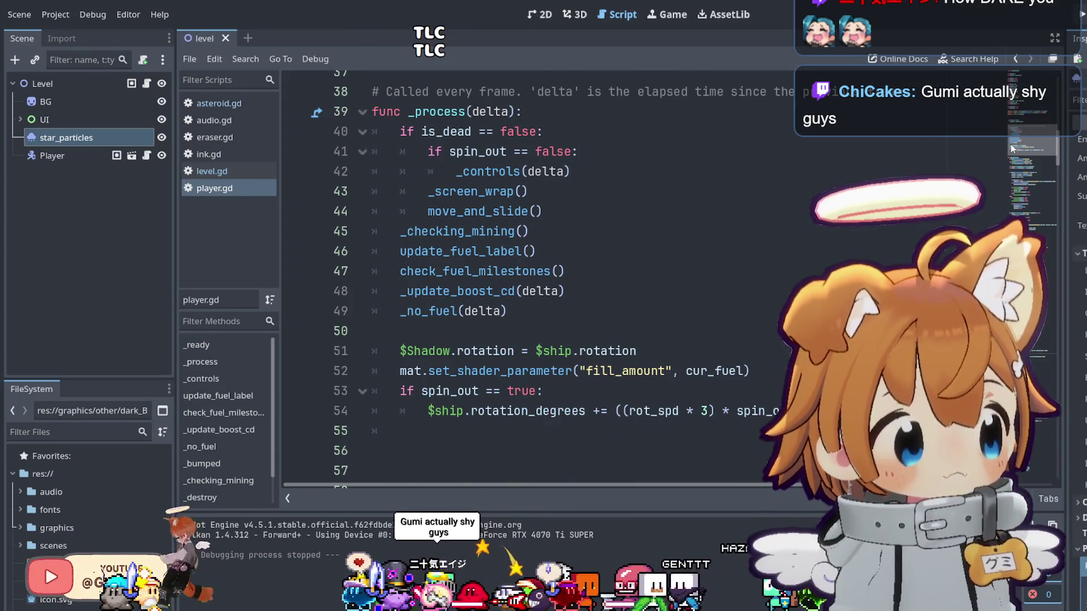
drag(1010, 144, 1018, 236)
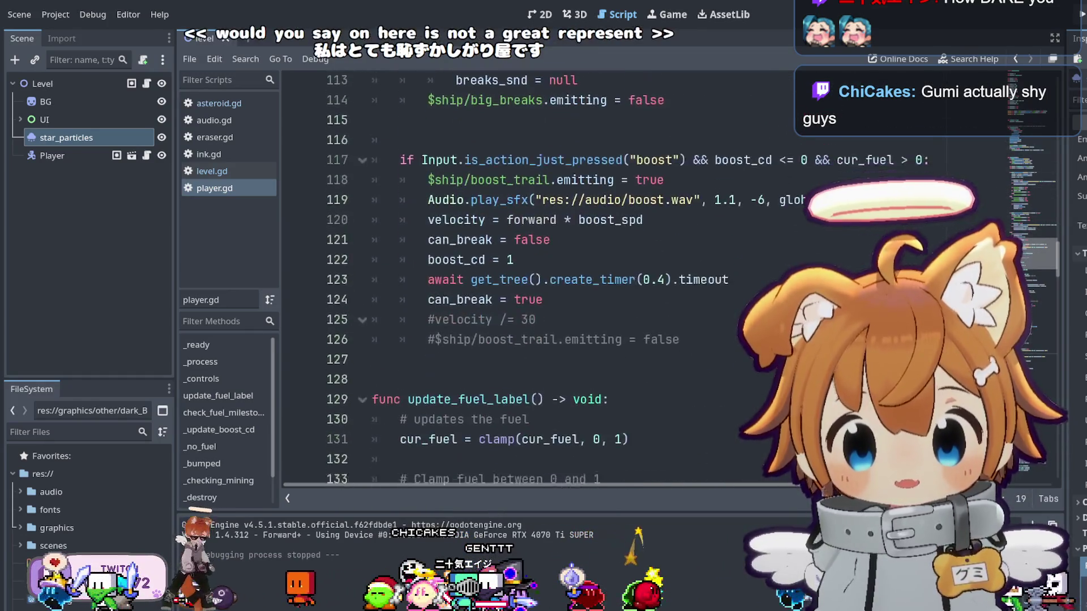
click(691, 319)
Paste the fuel check after the commented boost lines, removing the spill effect and else lines.
key(Return)
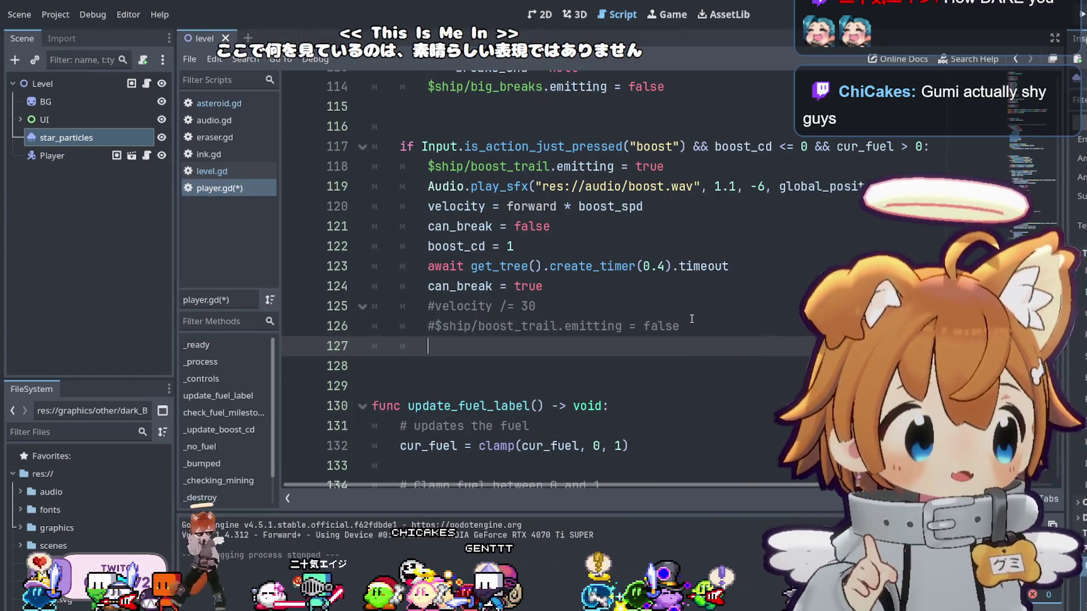
key(ctrl+v)
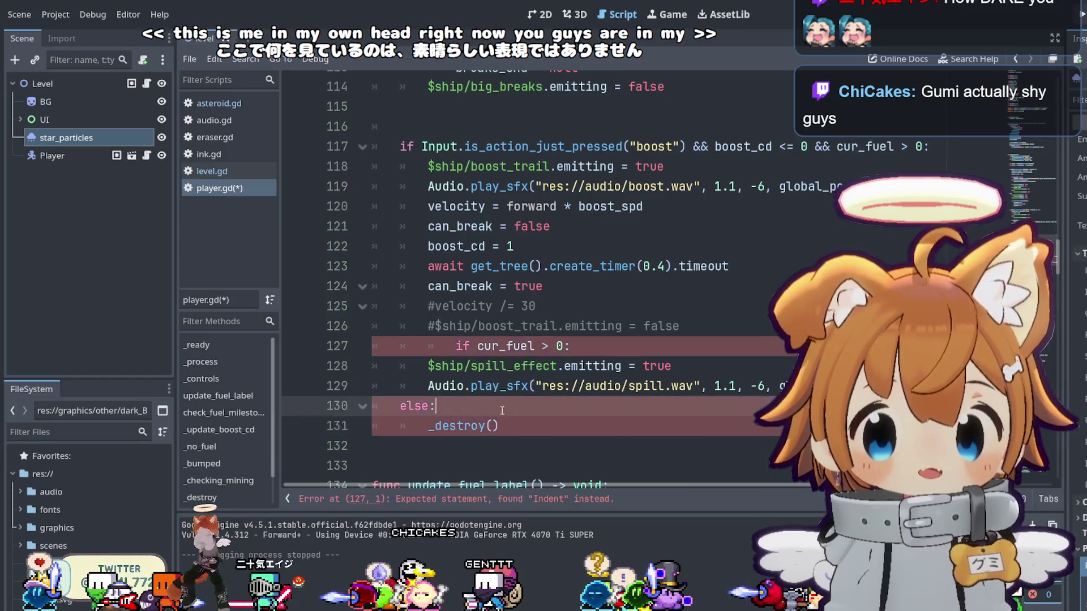
drag(435, 406, 371, 367)
key(BackSpace)
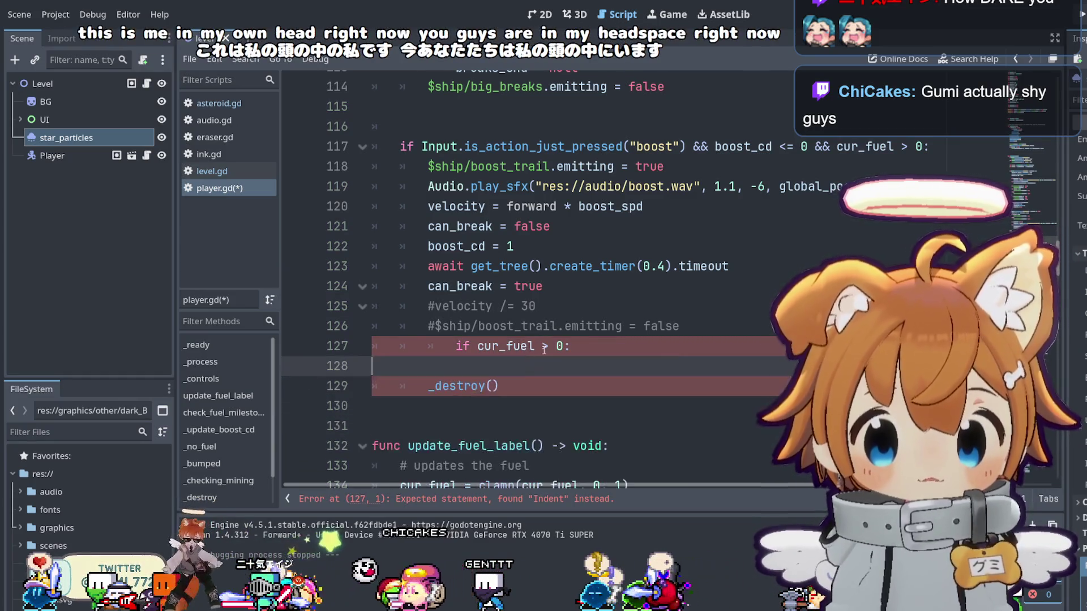
Change the check to 'cur_fuel <= 0' and remove the blank line above _destroy().
click(547, 346)
text(<=)
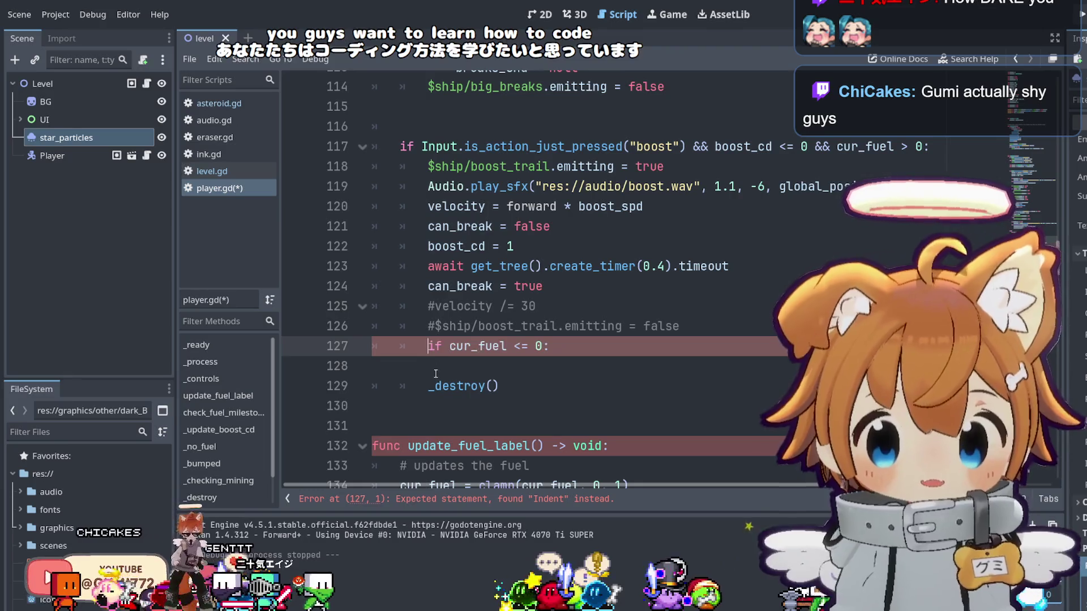
click(431, 391)
click(615, 357)
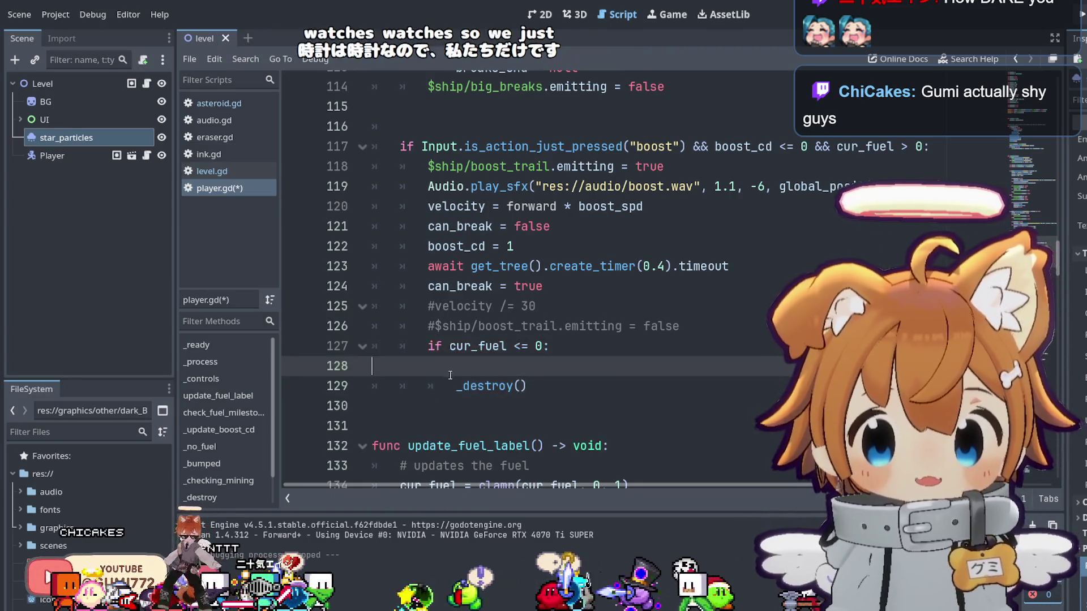
key(BackSpace)
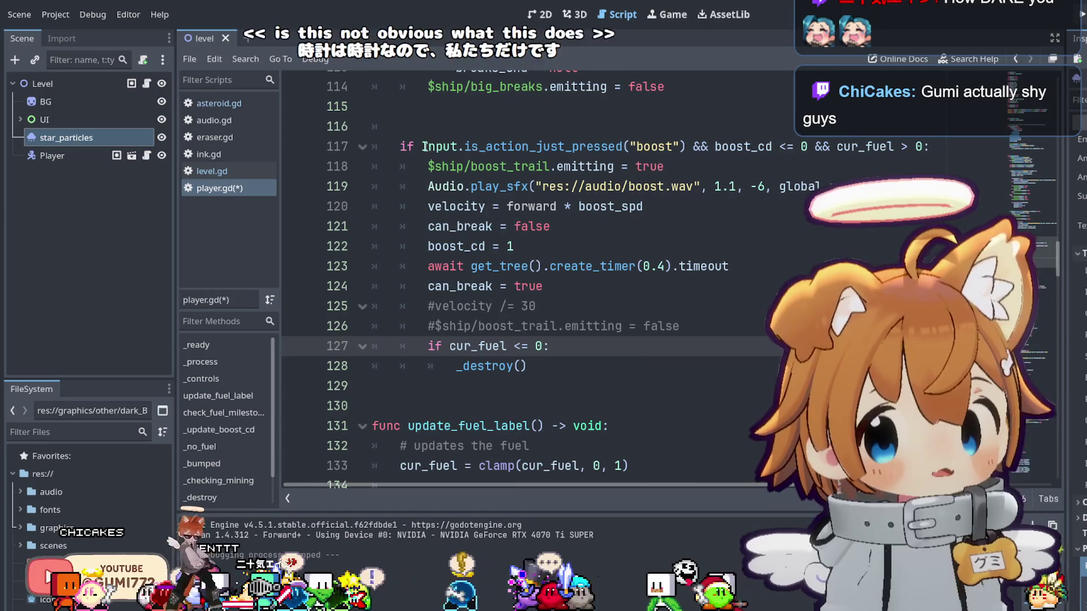
Highlight the Input boost action, the cur_fuel <= 0 check and _destroy(), then run the game.
drag(422, 147, 480, 147)
click(682, 148)
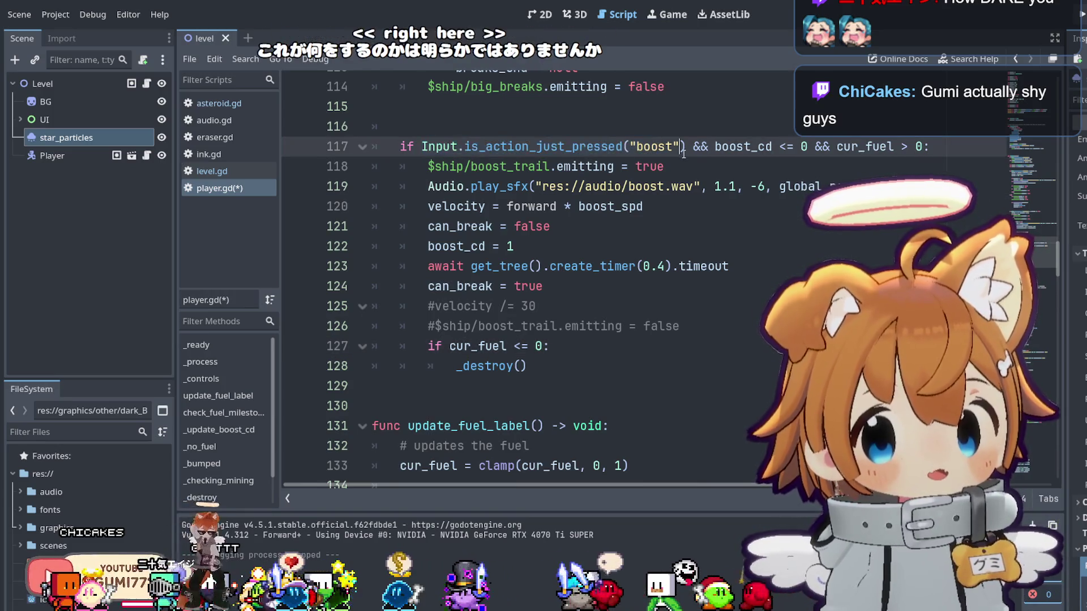
drag(671, 148, 636, 148)
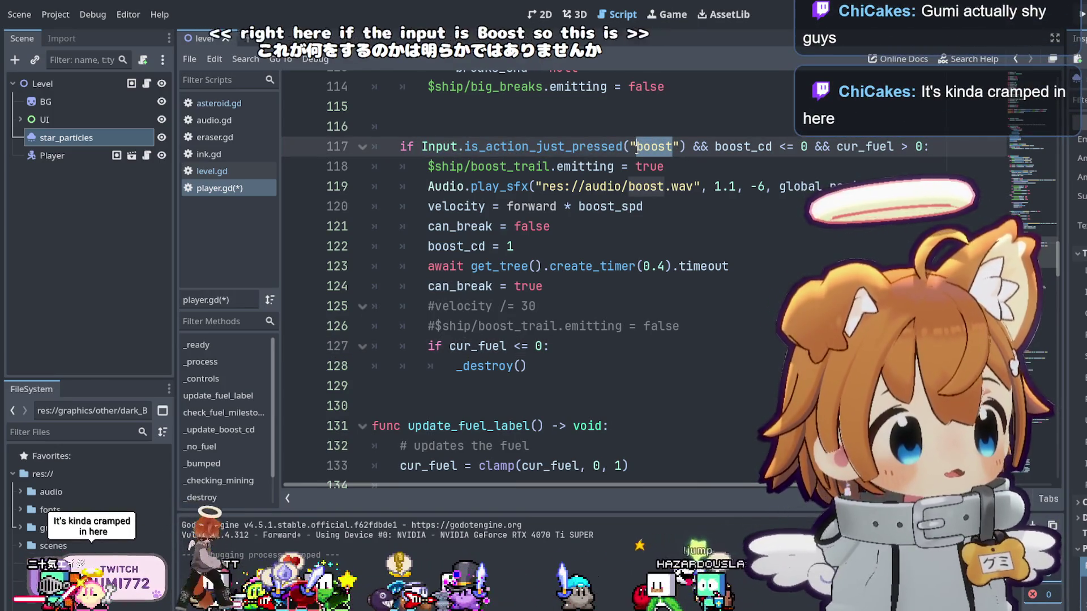
click(421, 149)
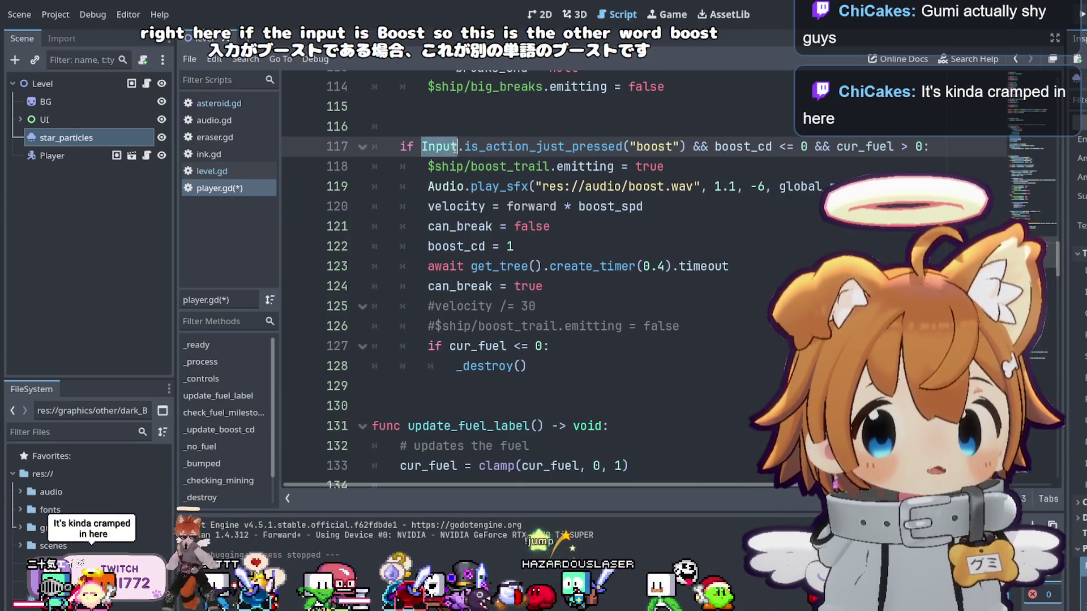
drag(636, 148, 675, 148)
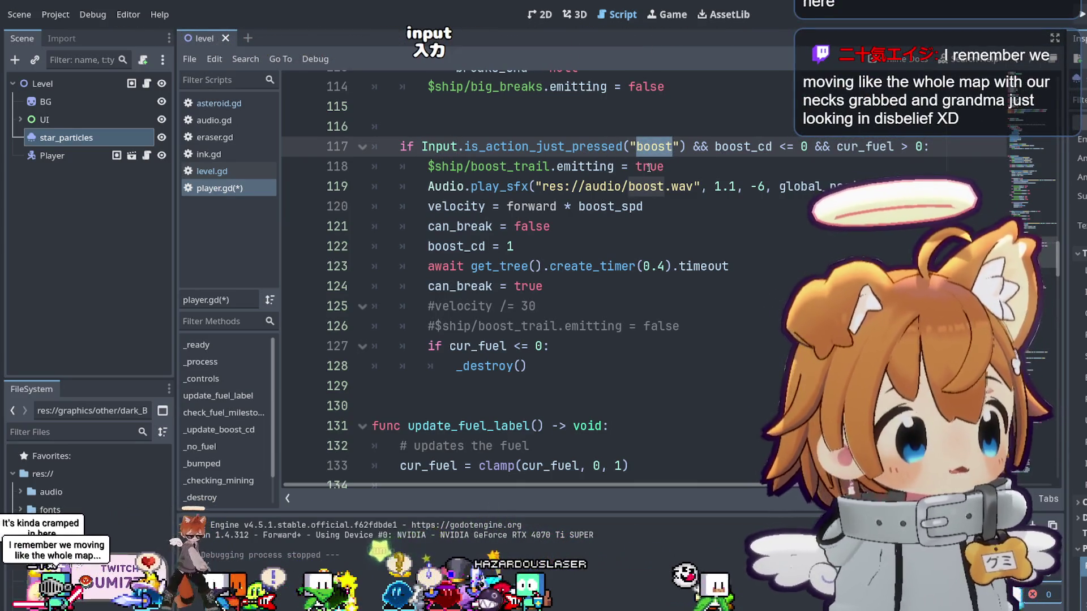
drag(450, 347, 540, 345)
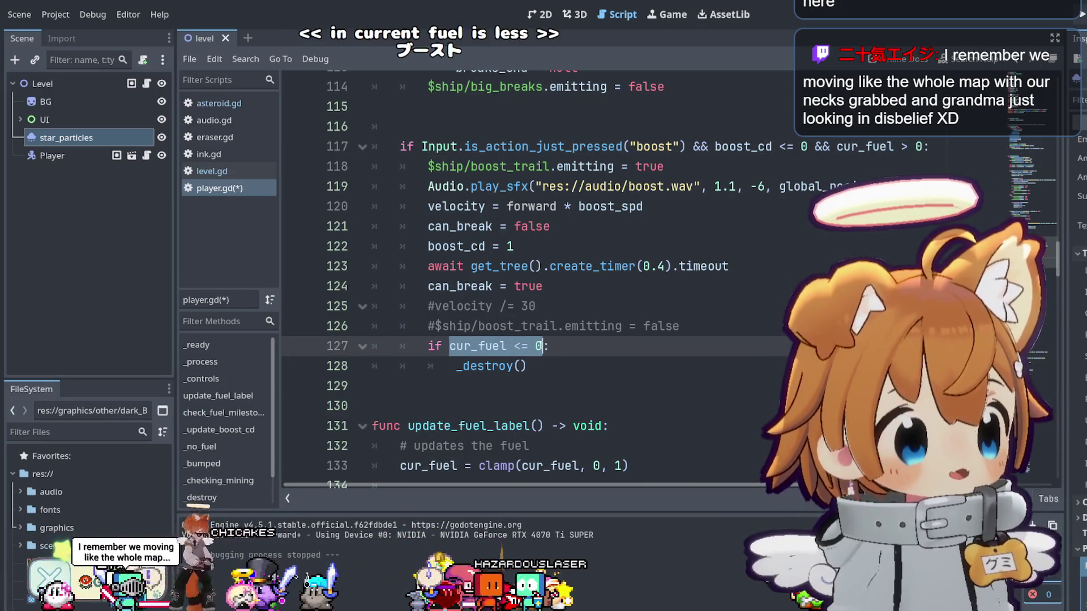
drag(526, 366, 463, 366)
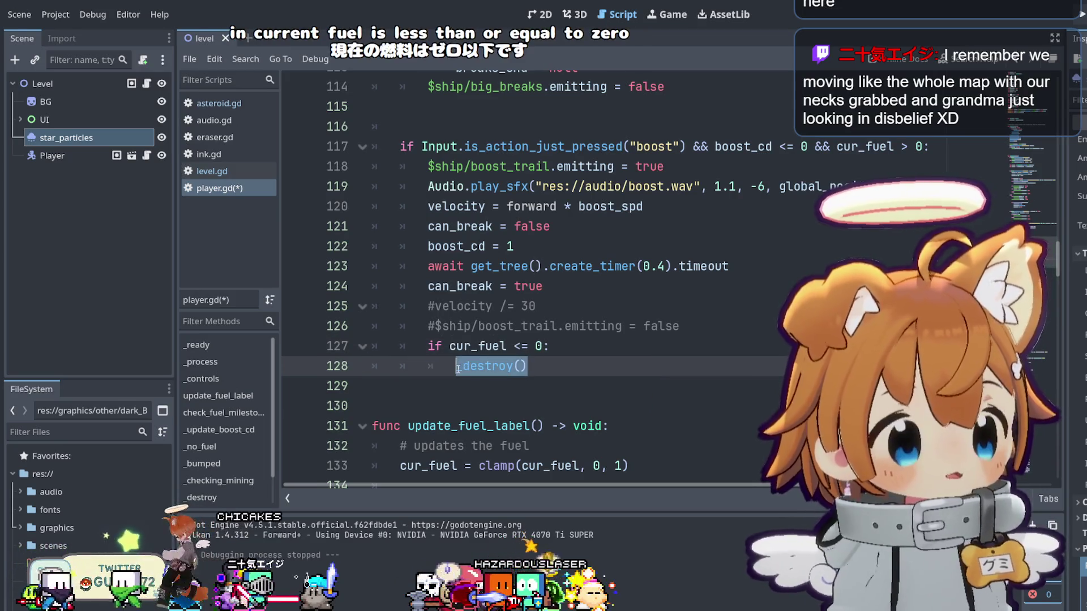
click(533, 365)
click(1082, 21)
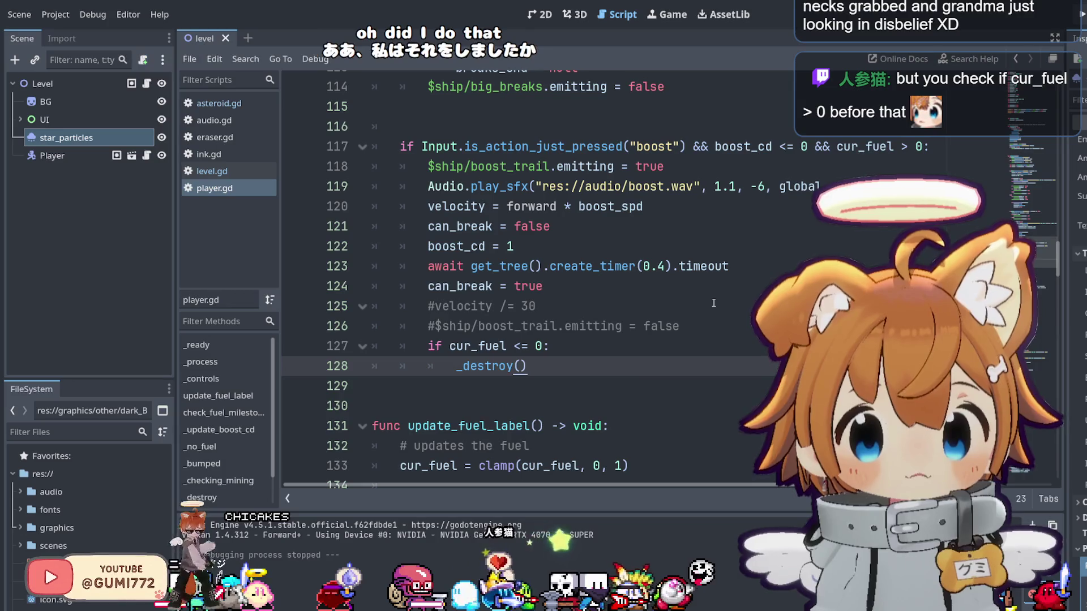
drag(449, 346, 505, 347)
scroll(505, 348, up, 4)
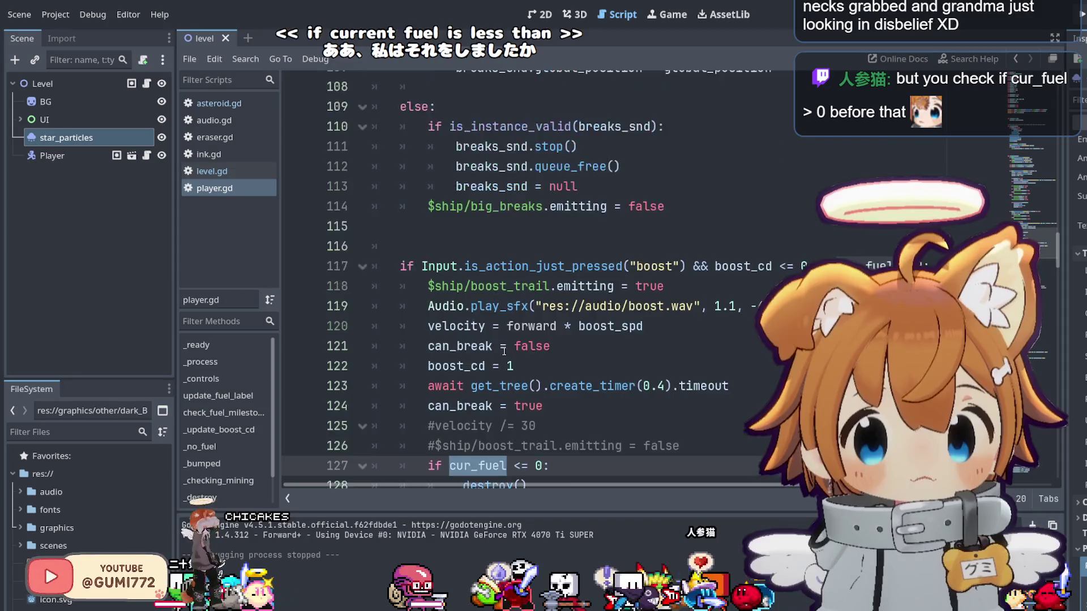
scroll(503, 355, down, 5)
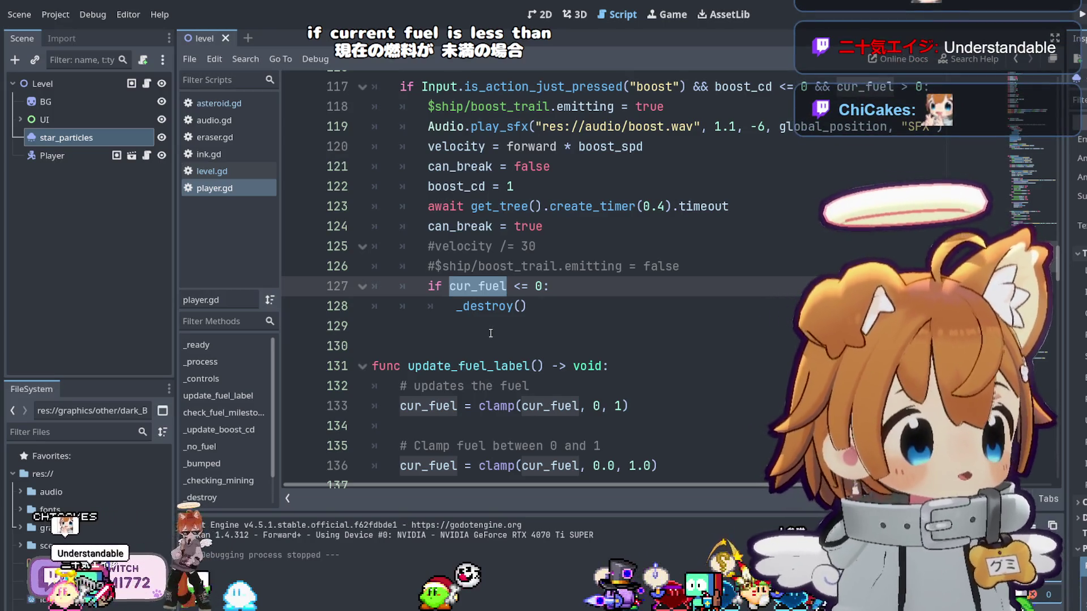
scroll(503, 351, up, 2)
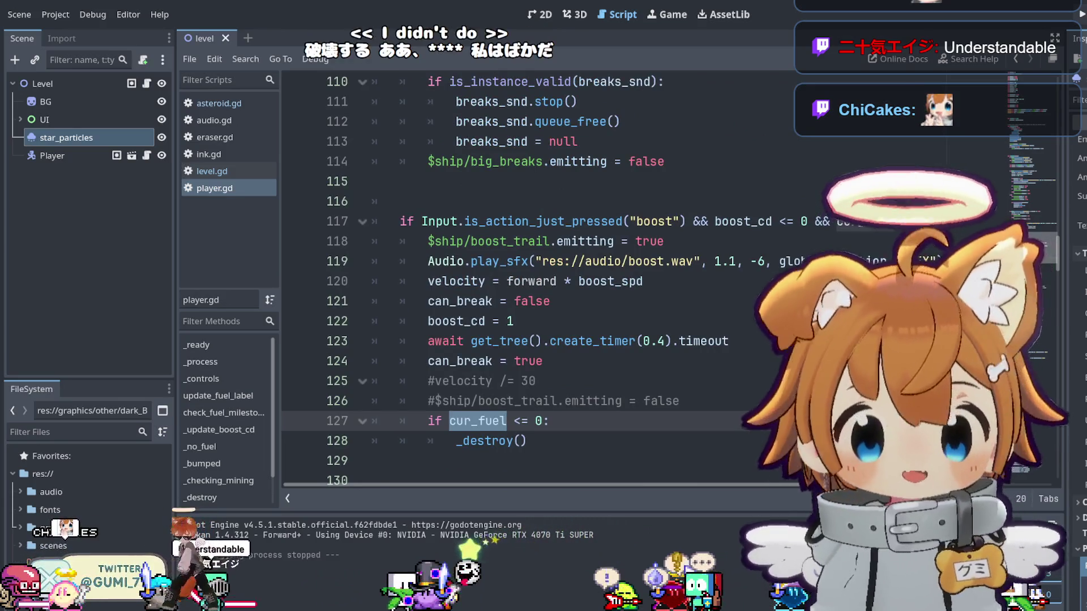
scroll(828, 235, up, 1)
click(828, 235)
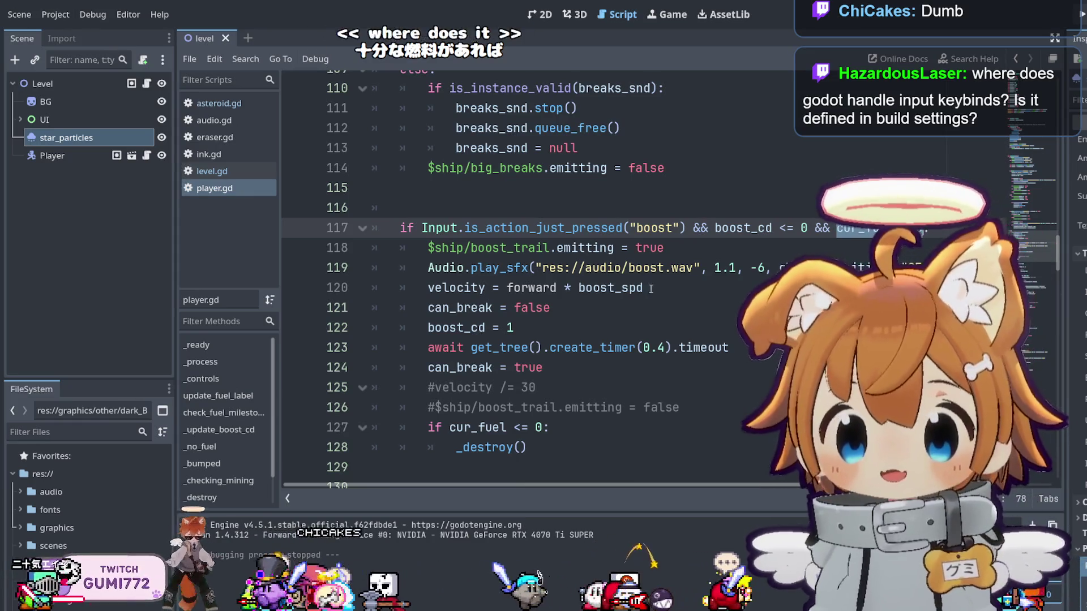
click(635, 433)
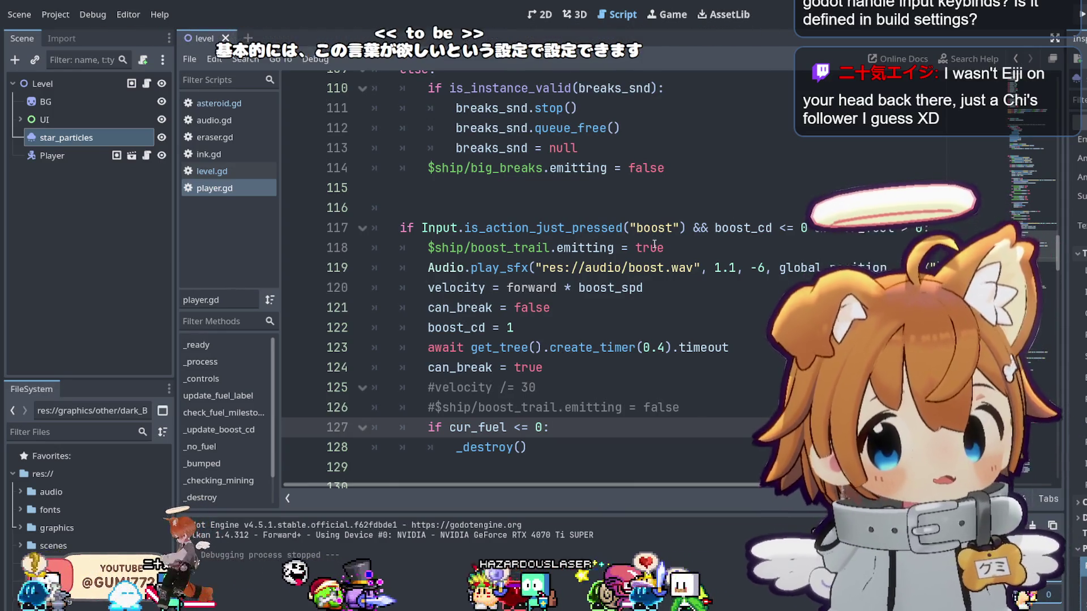
double_click(671, 229)
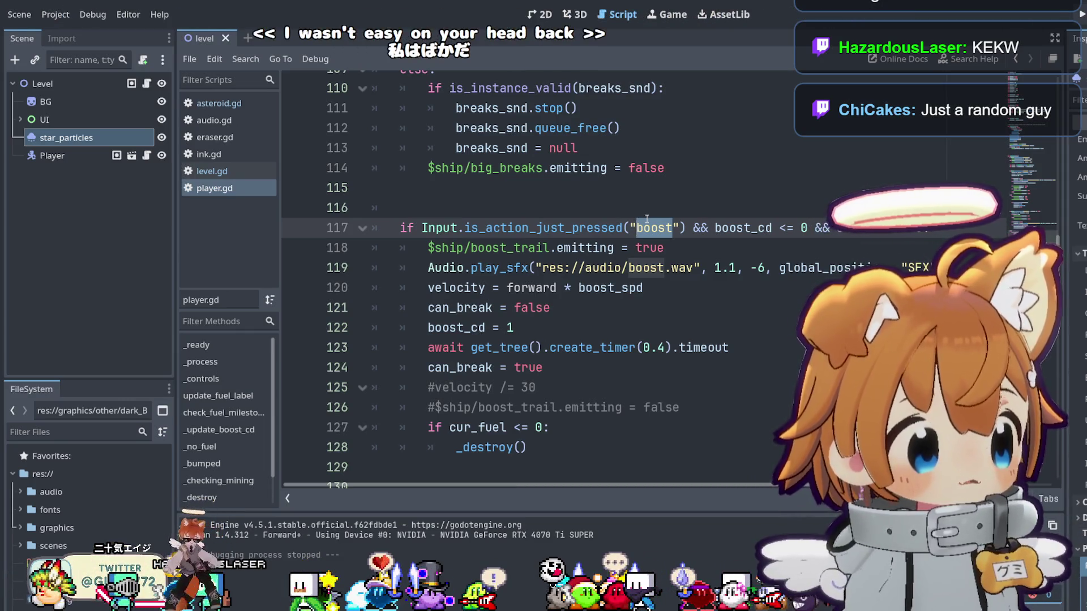
click(537, 387)
drag(527, 447, 416, 424)
key(ctrl+c)
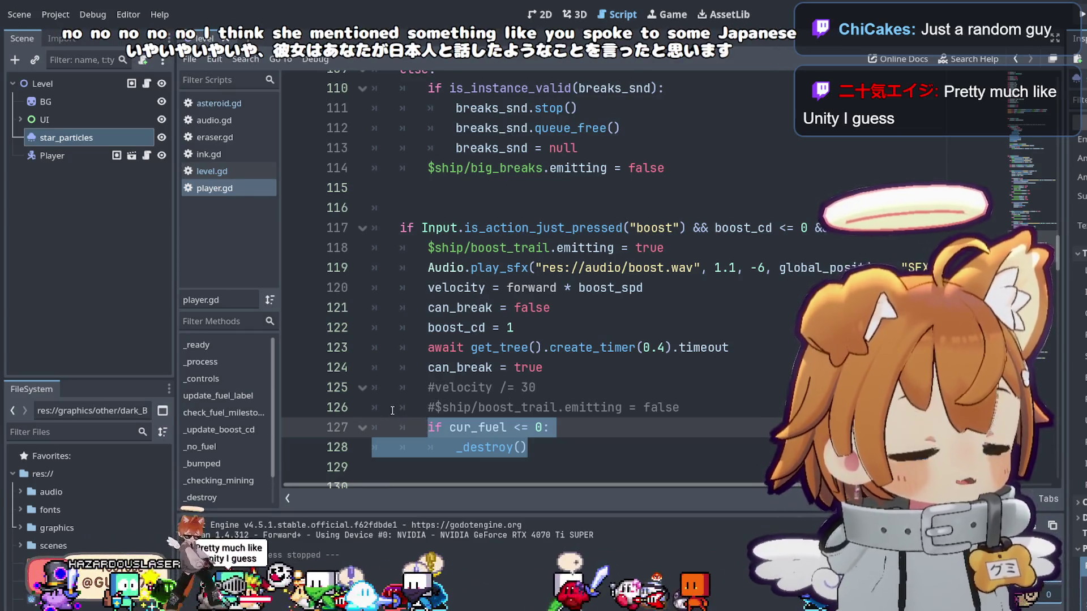
Cut the cur_fuel <= 0 fuel check lines from the end of the boost block.
drag(526, 447, 485, 434)
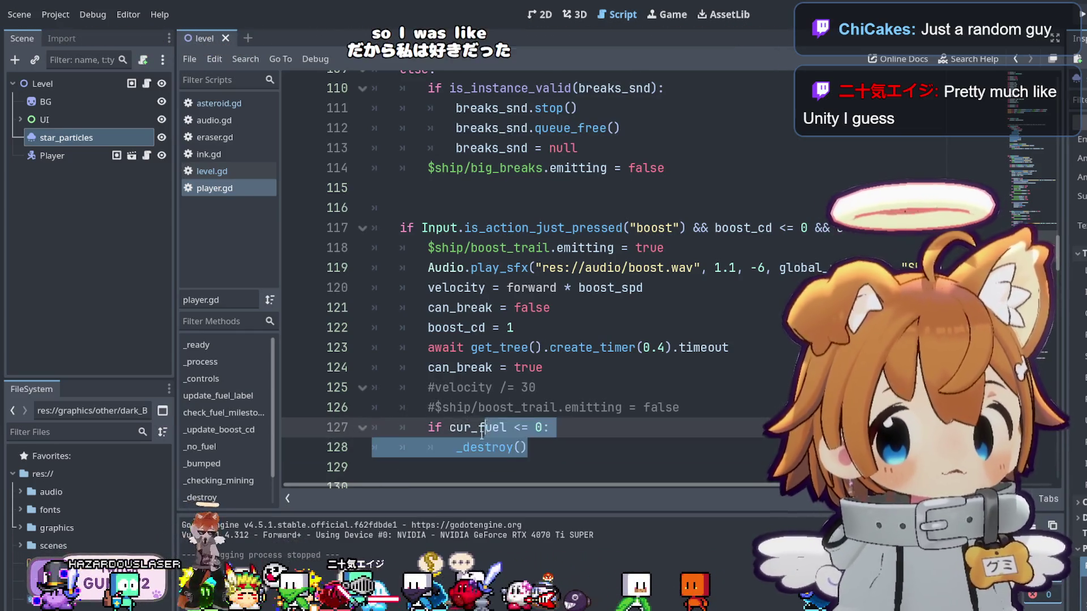
key(BackSpace)
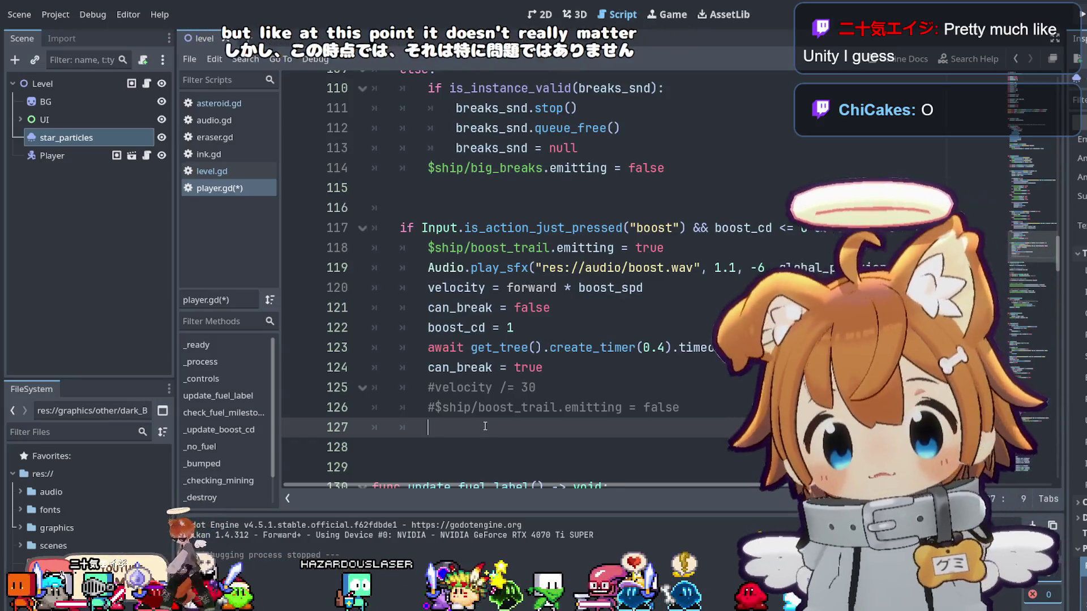
key(ctrl+v)
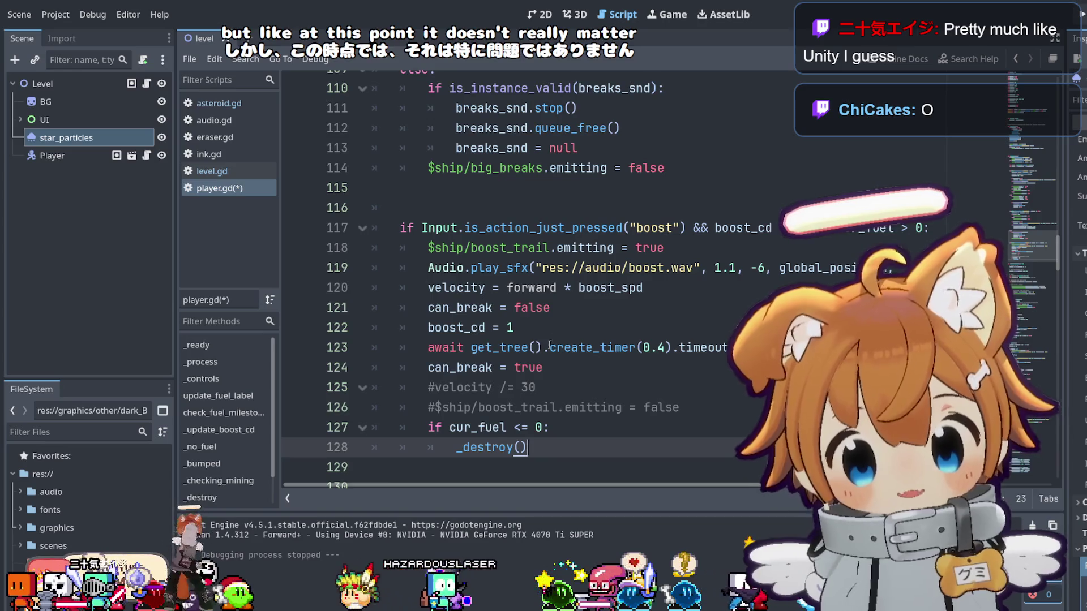
click(693, 407)
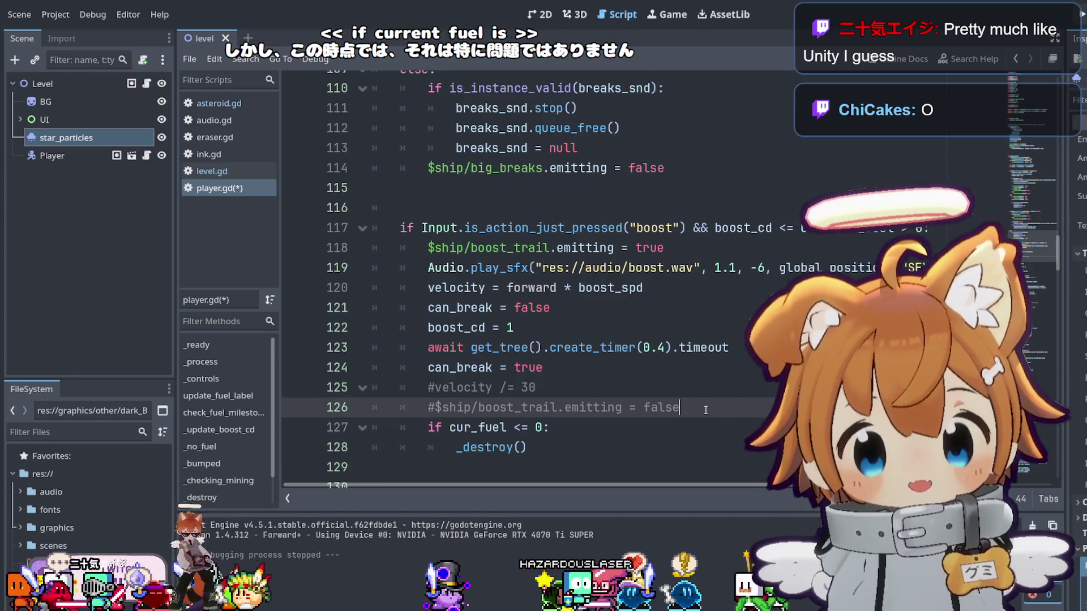
key(Return)
drag(529, 461, 426, 442)
key(ctrl+x)
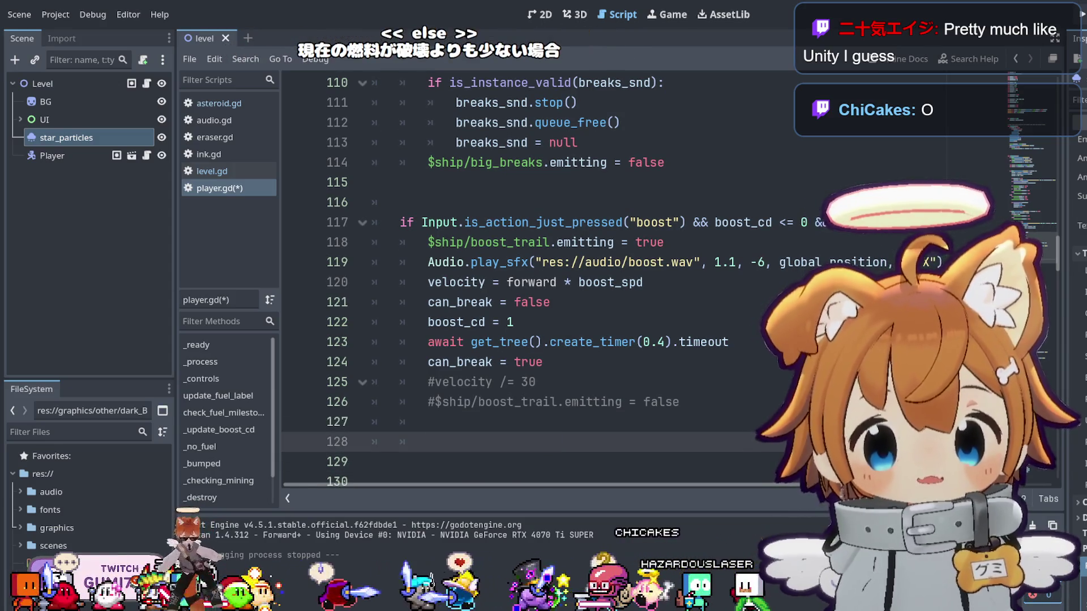
Paste the fuel check directly under the boost condition on line 117.
click(821, 222)
key(Return)
key(ctrl+v)
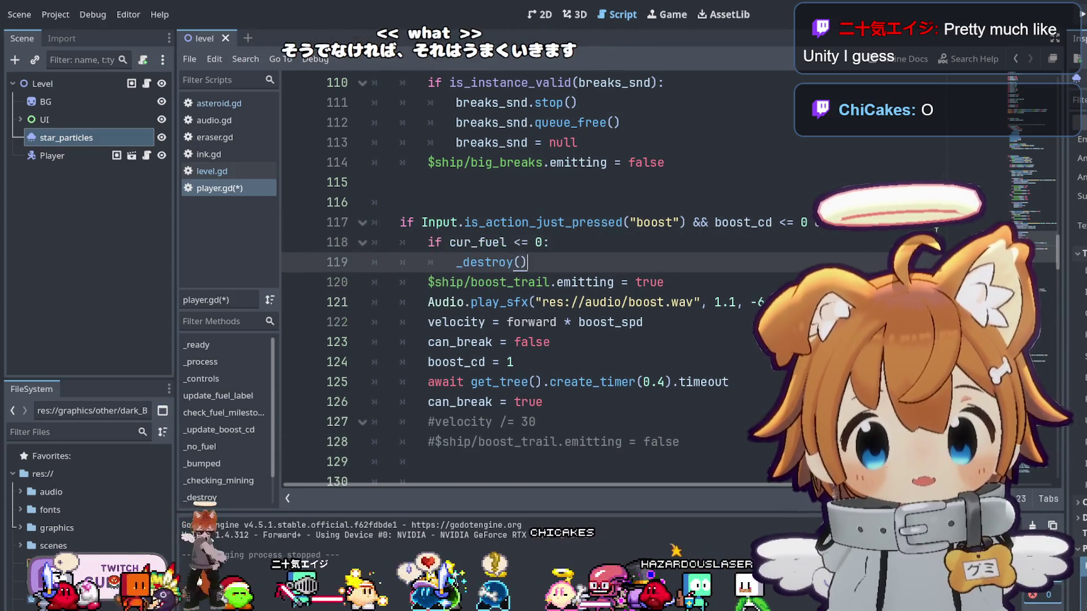
click(813, 221)
key(shift+End)
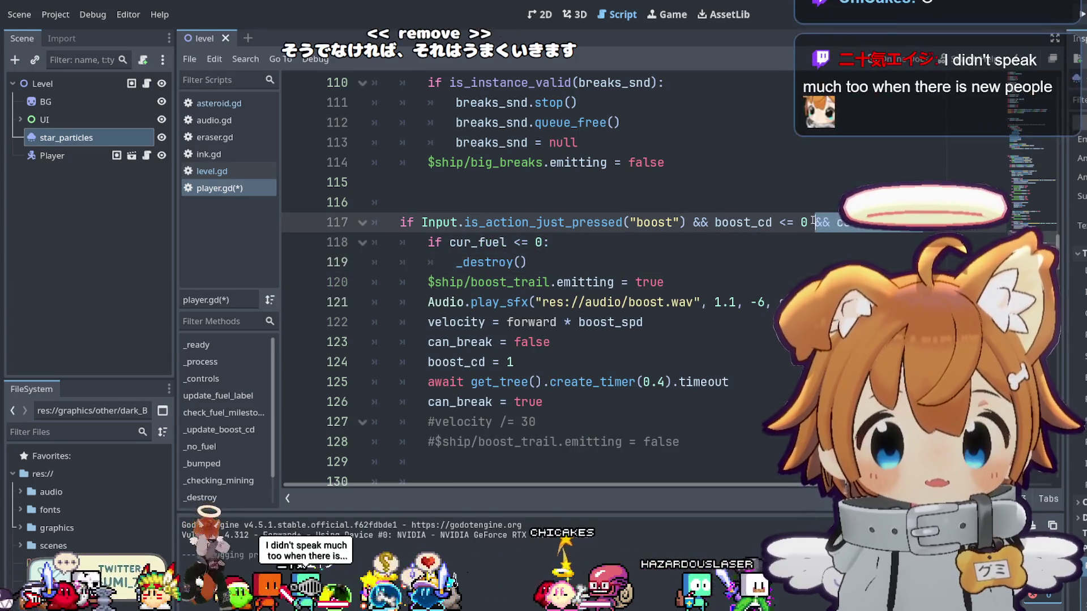
Add an else: branch, indent the boost code under it, save player.gd and run.
click(646, 264)
key(Return)
key(BackSpace)
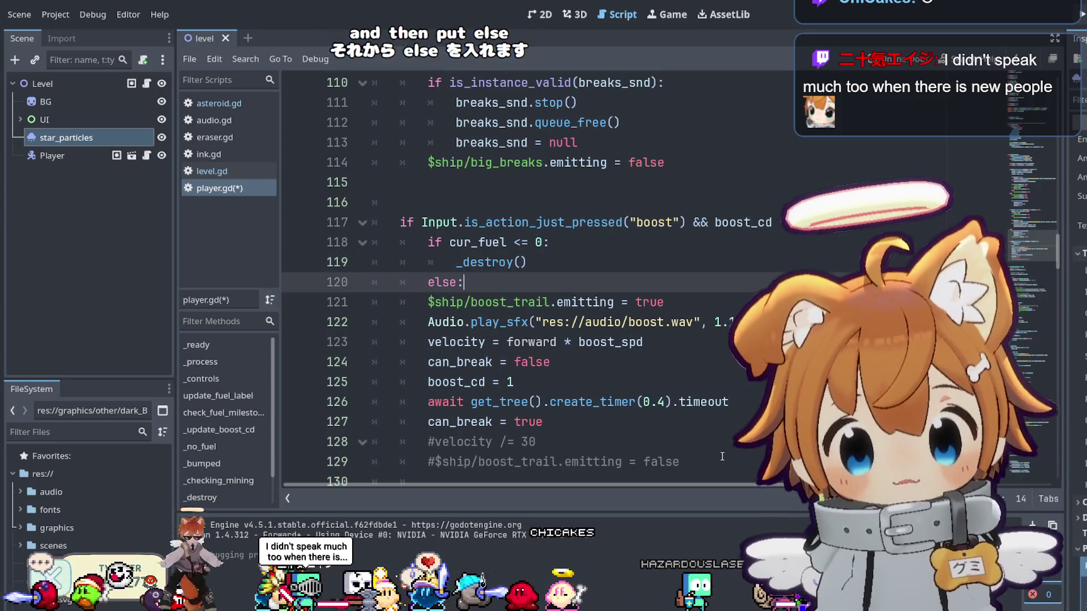
drag(722, 461, 676, 285)
key(Tab)
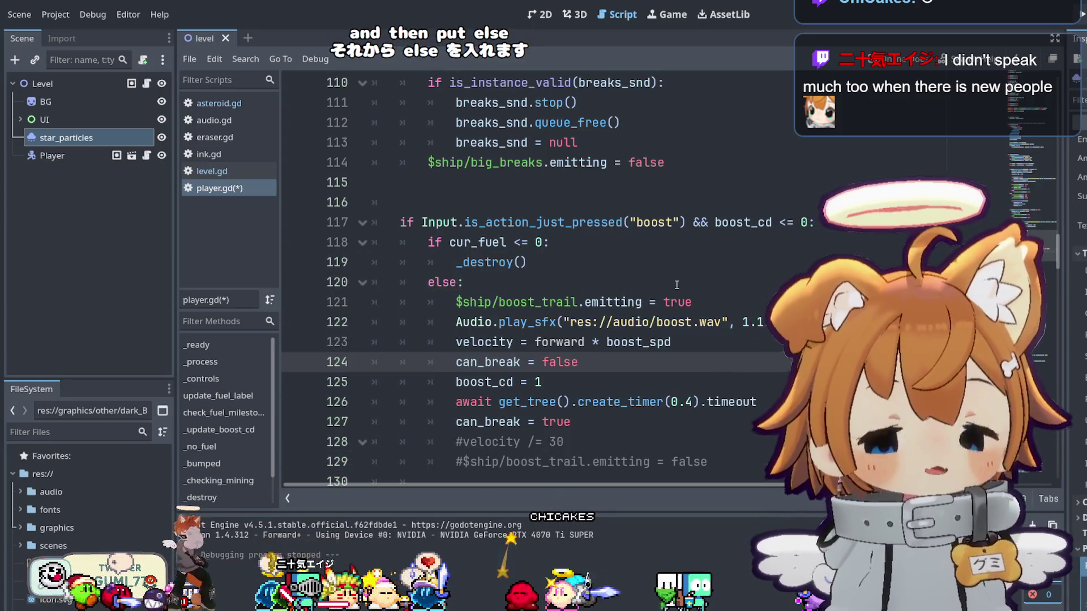
key(ctrl+s)
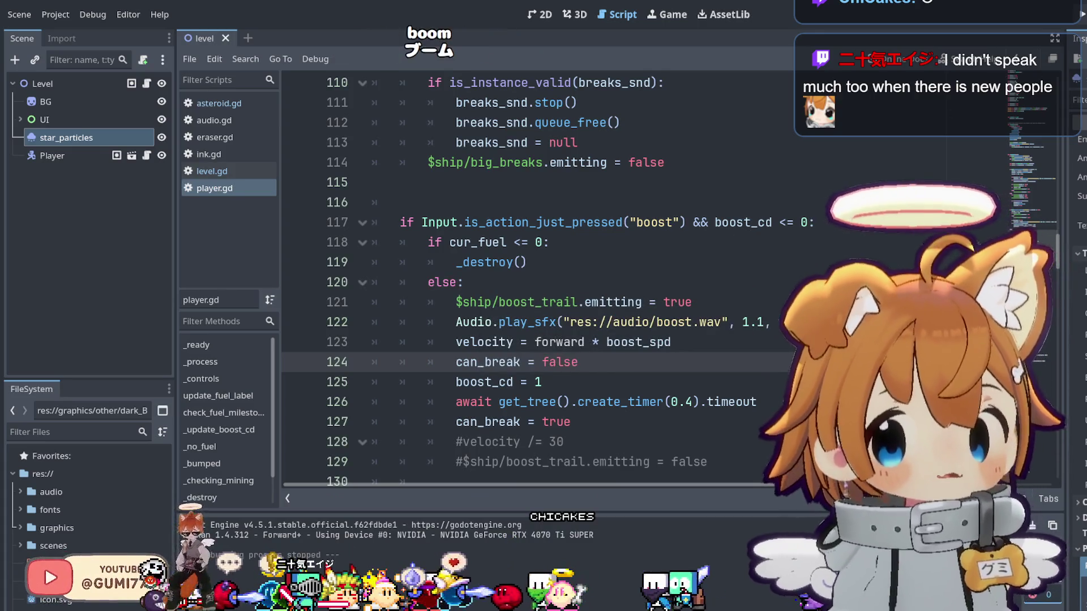
key(F5)
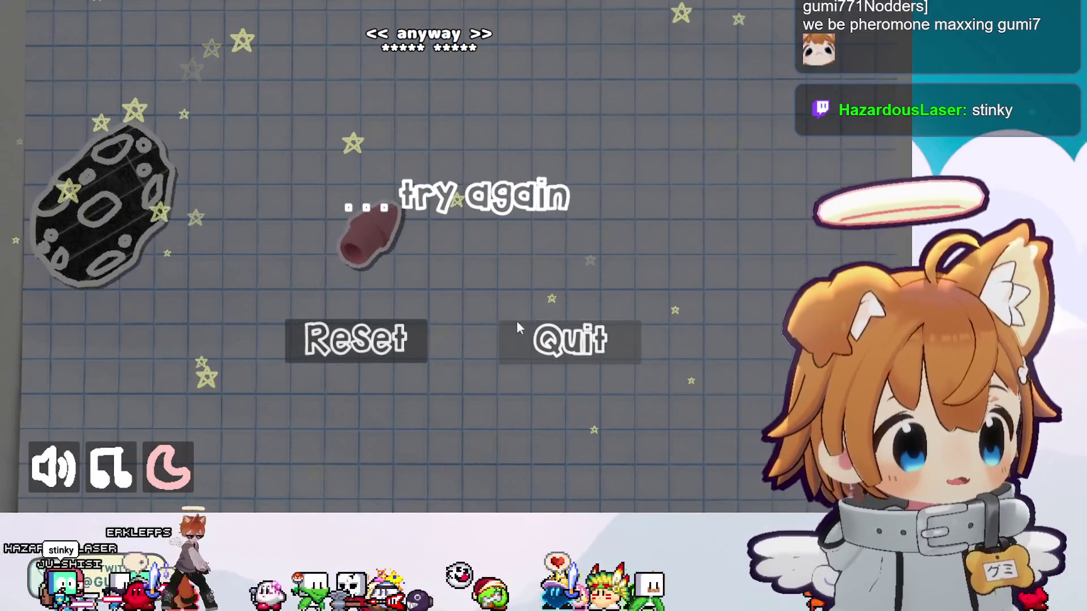
Reset from the game-over screen and steer the rocket with Up and Left toward the asteroid.
click(365, 349)
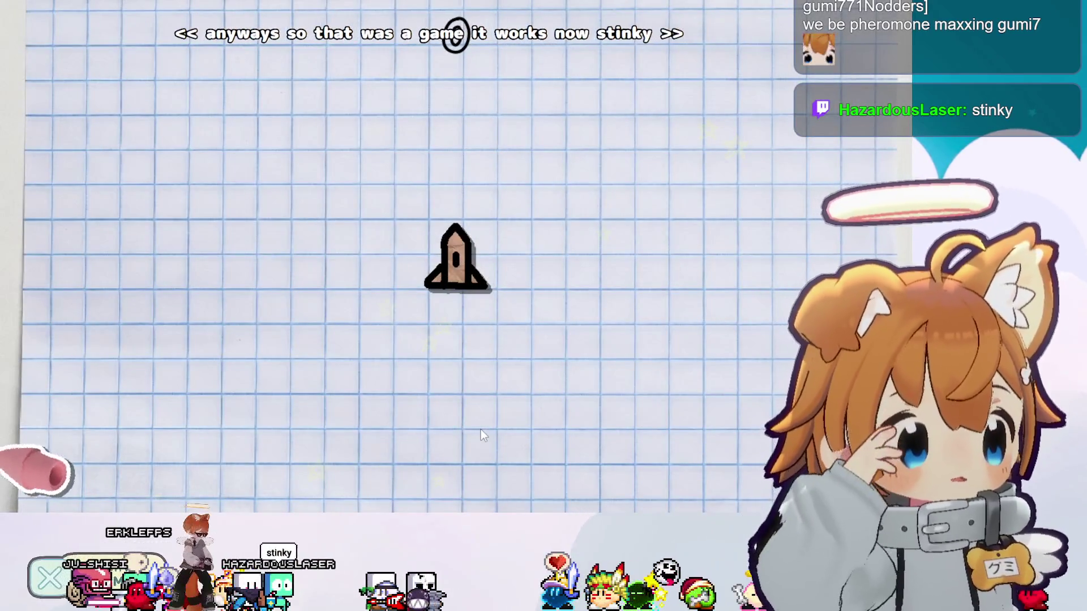
key(Up)
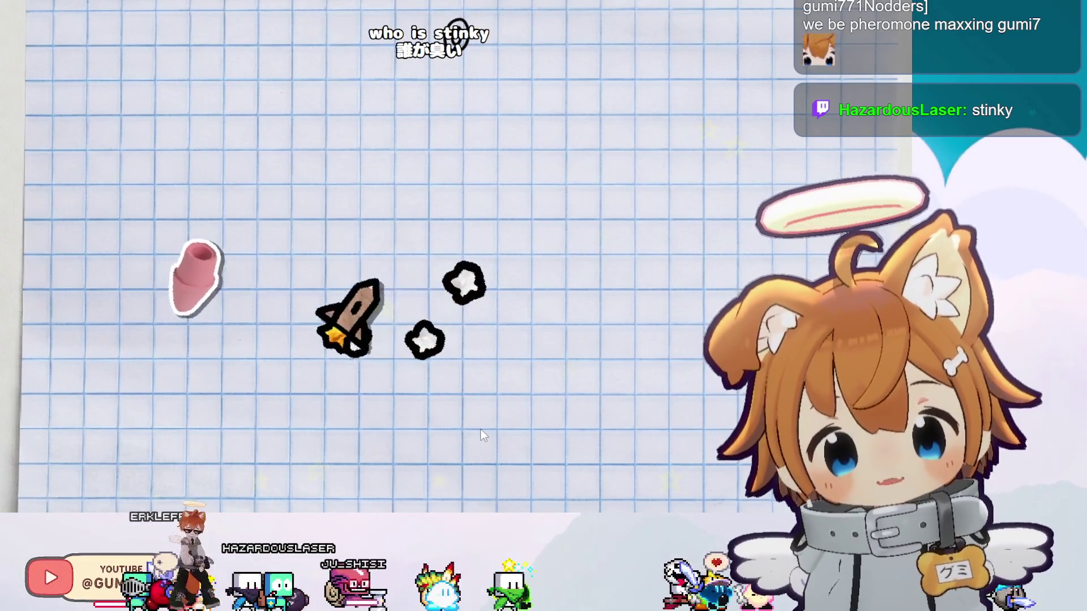
key(Up)
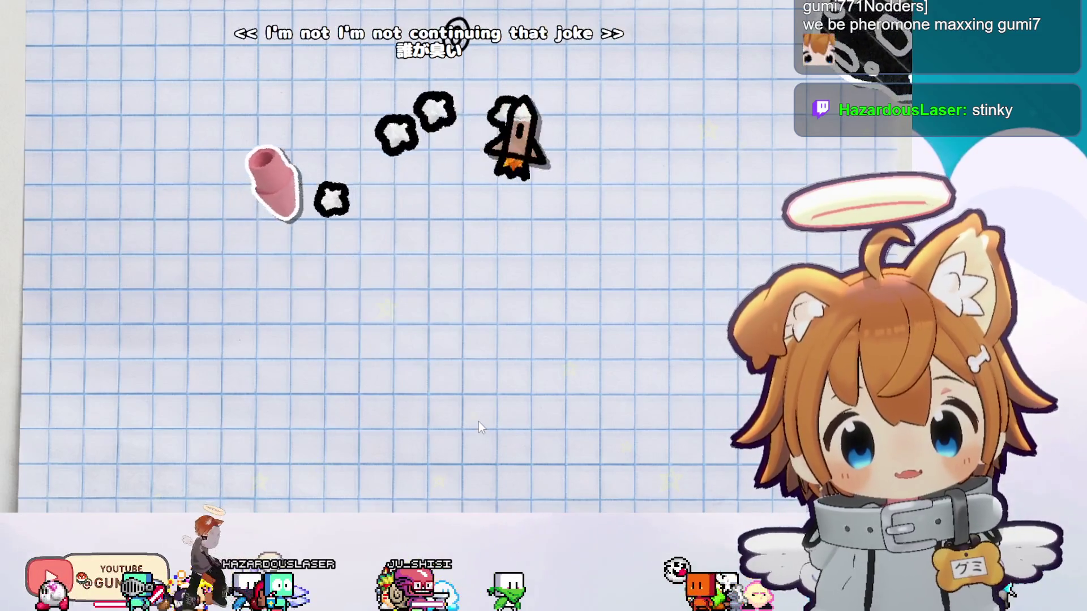
key(Left)
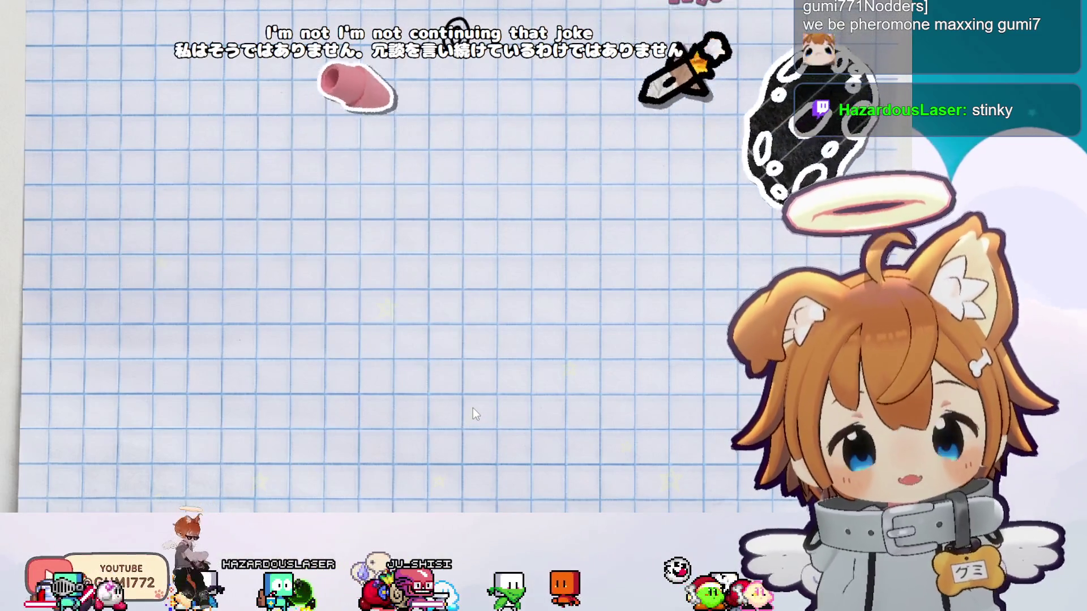
key(Up)
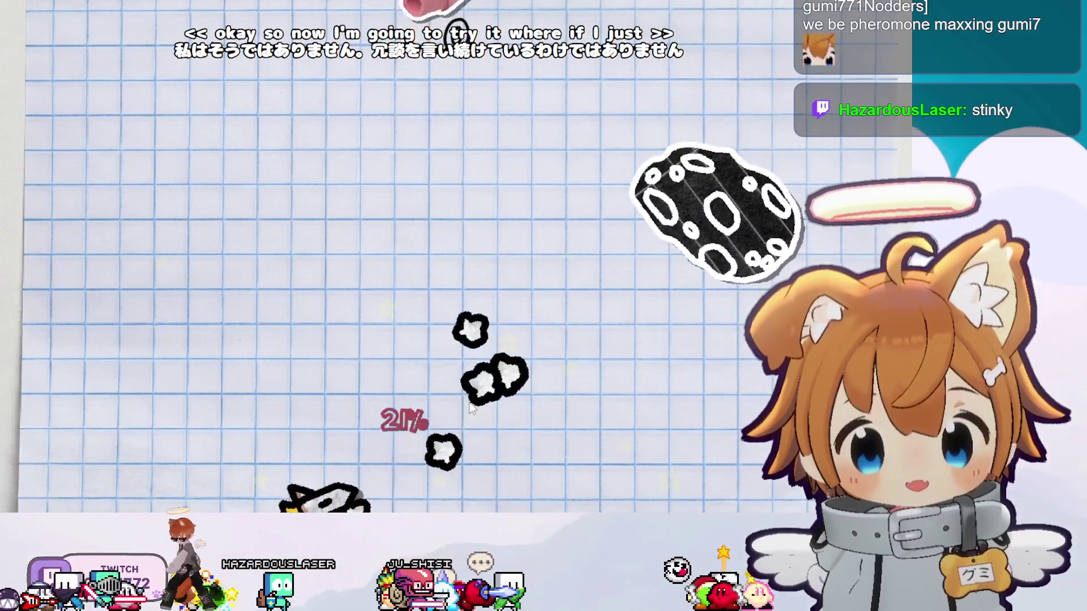
key(Left)
key(Up)
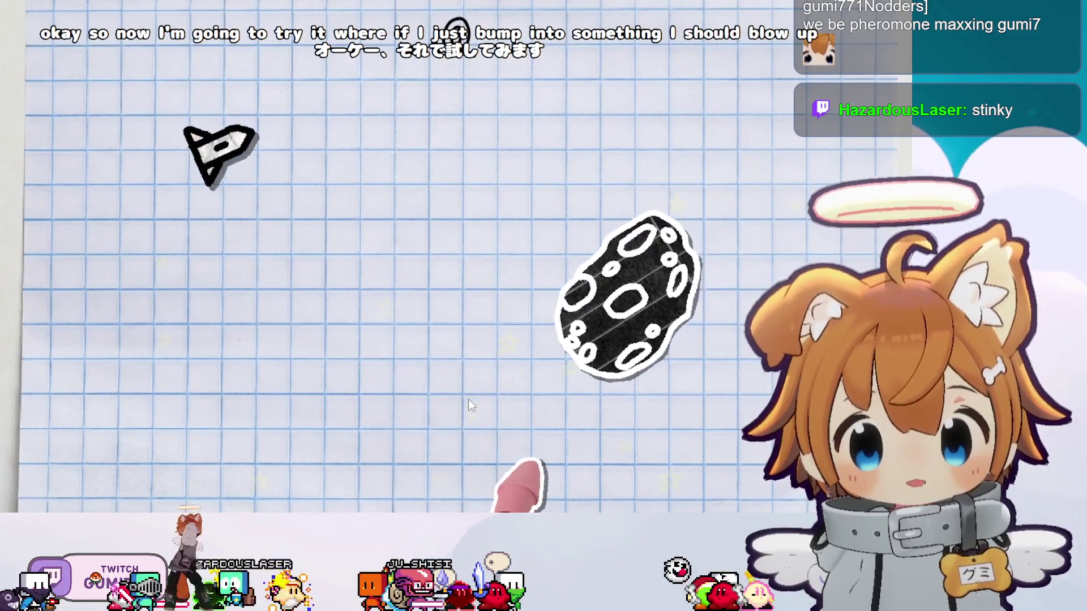
key(Left)
key(Up)
key(Left)
key(Up)
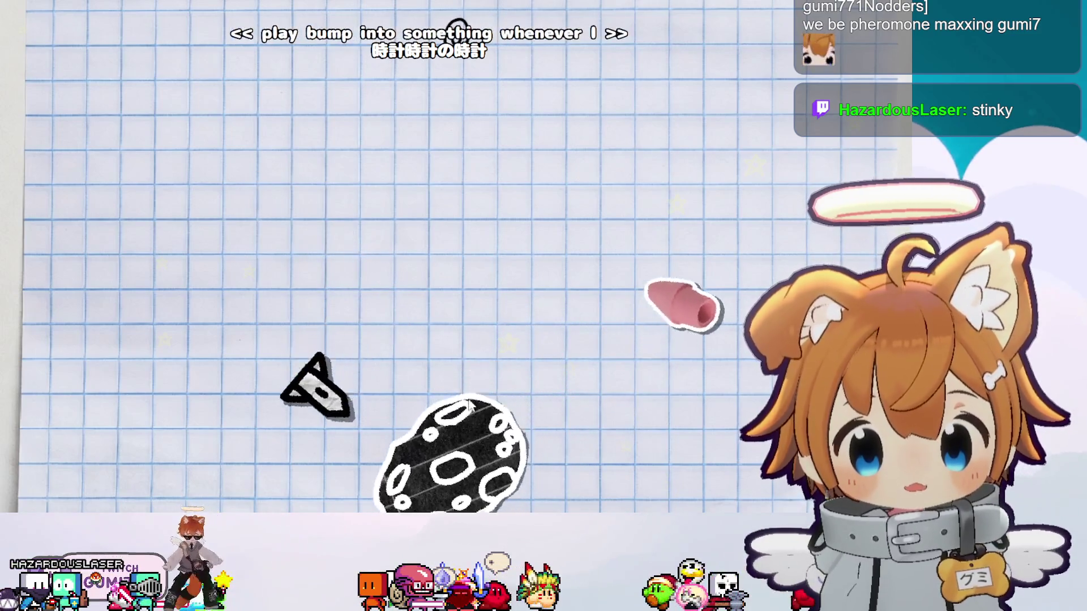